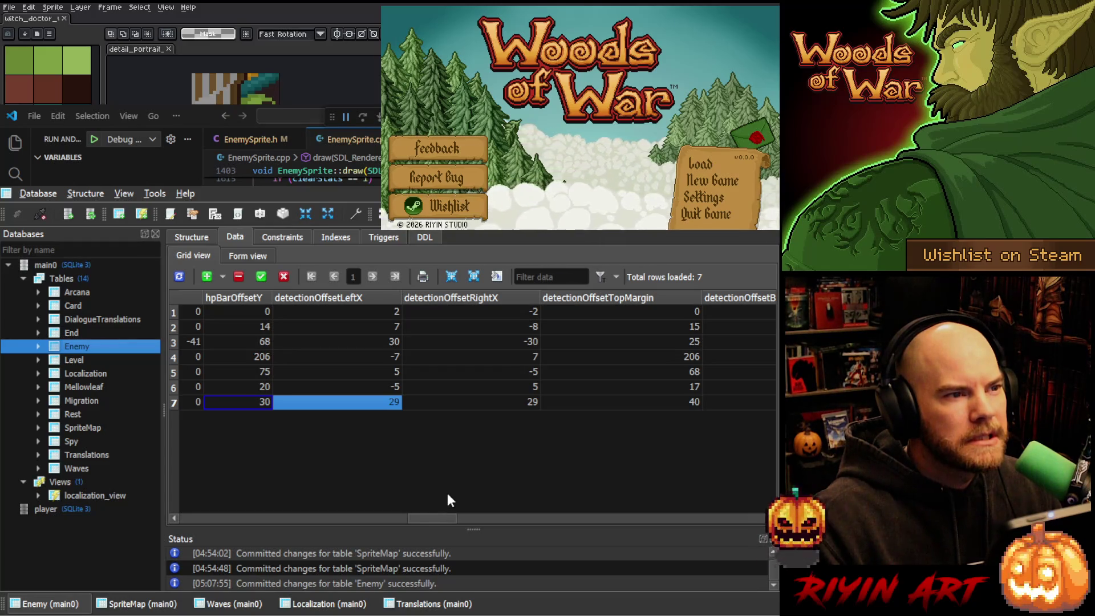
Set row 7's detectionOffsetLeftX and detectionOffsetRightX to 15 in the Enemy table
{"action": "double_click", "coordinate": [391, 405]}
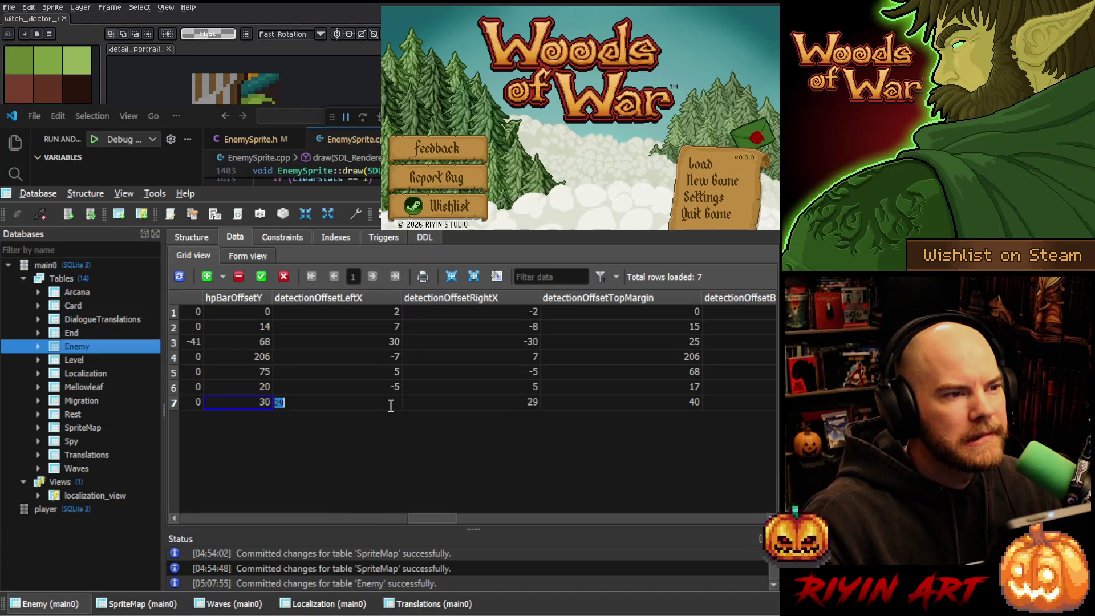
{"action": "left_click", "coordinate": [440, 401]}
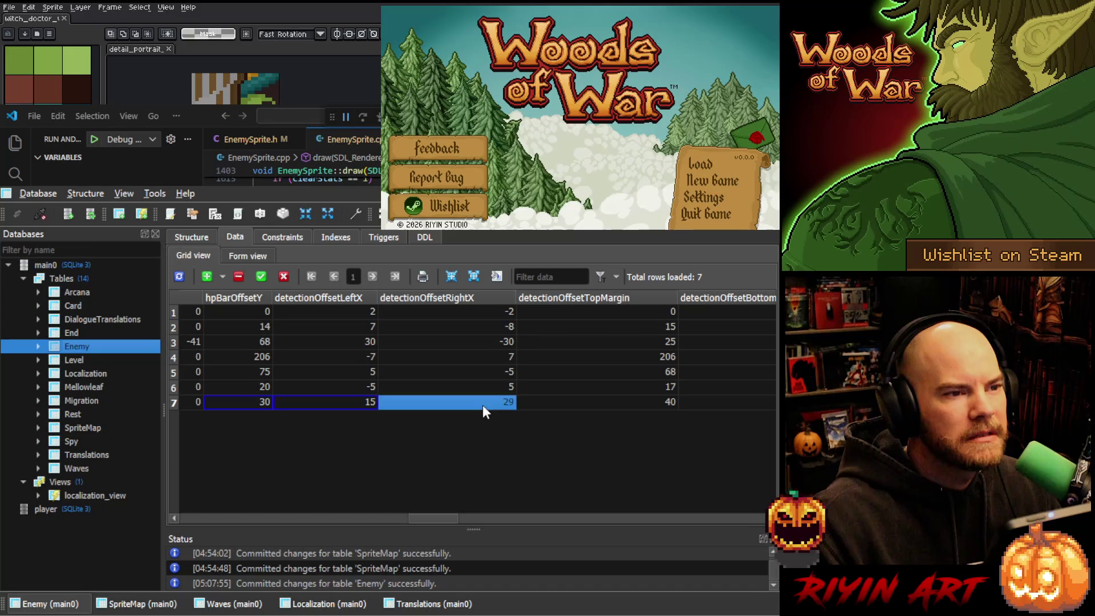
{"action": "type", "text": "15"}
{"action": "left_click", "coordinate": [597, 393]}
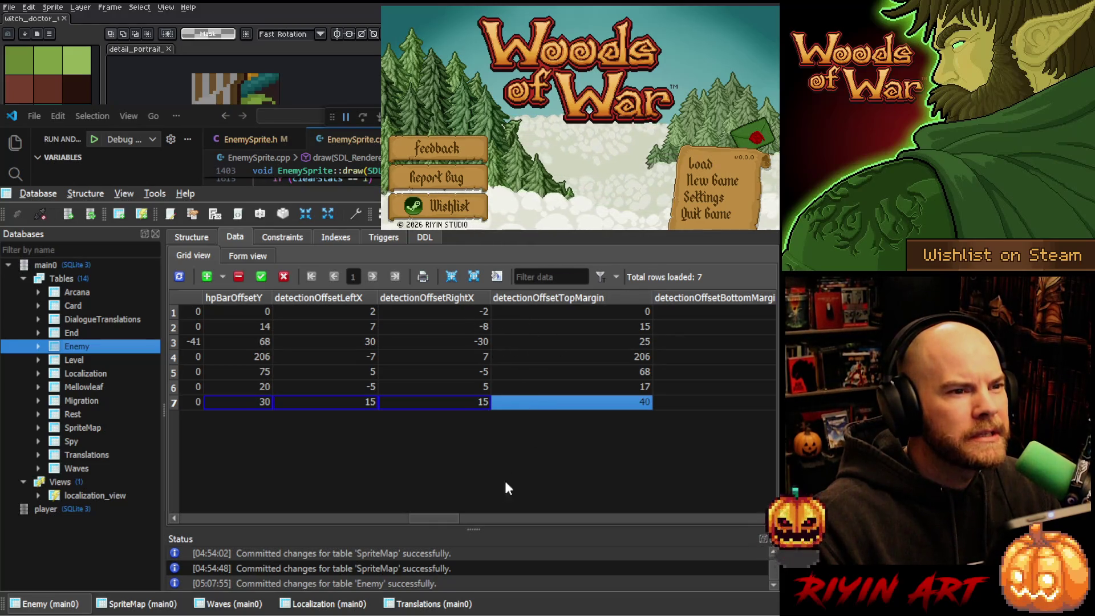
Set row 7's detectionOffsetBottomMargin to 5 and review the top and bottom margin values
{"action": "scroll", "coordinate": [445, 518], "scroll_direction": "right", "scroll_amount": 4}
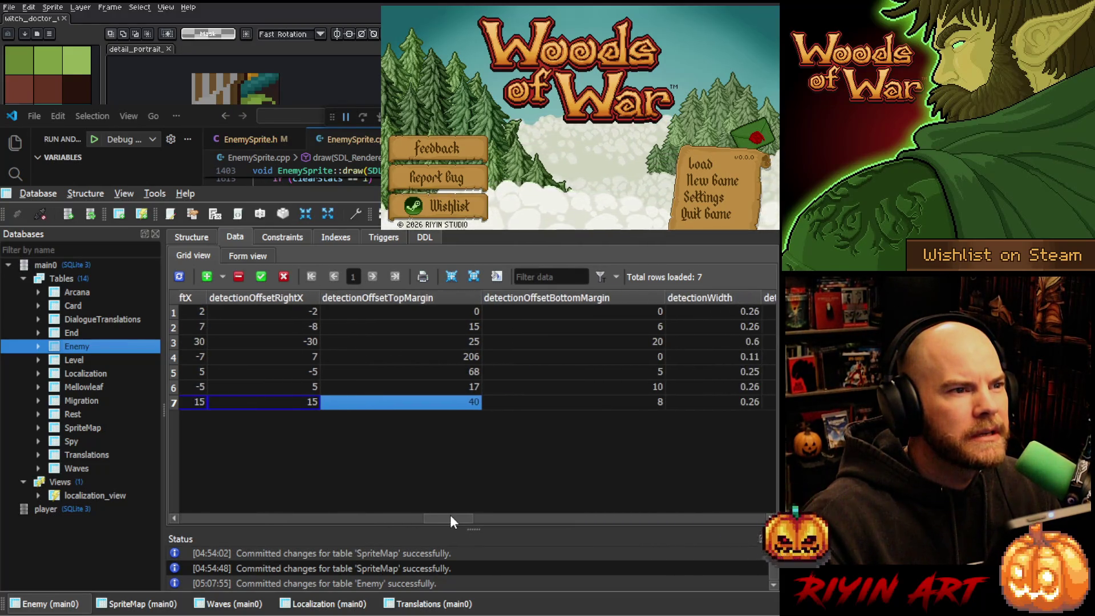
{"action": "left_click", "coordinate": [618, 399]}
{"action": "type", "text": "10"}
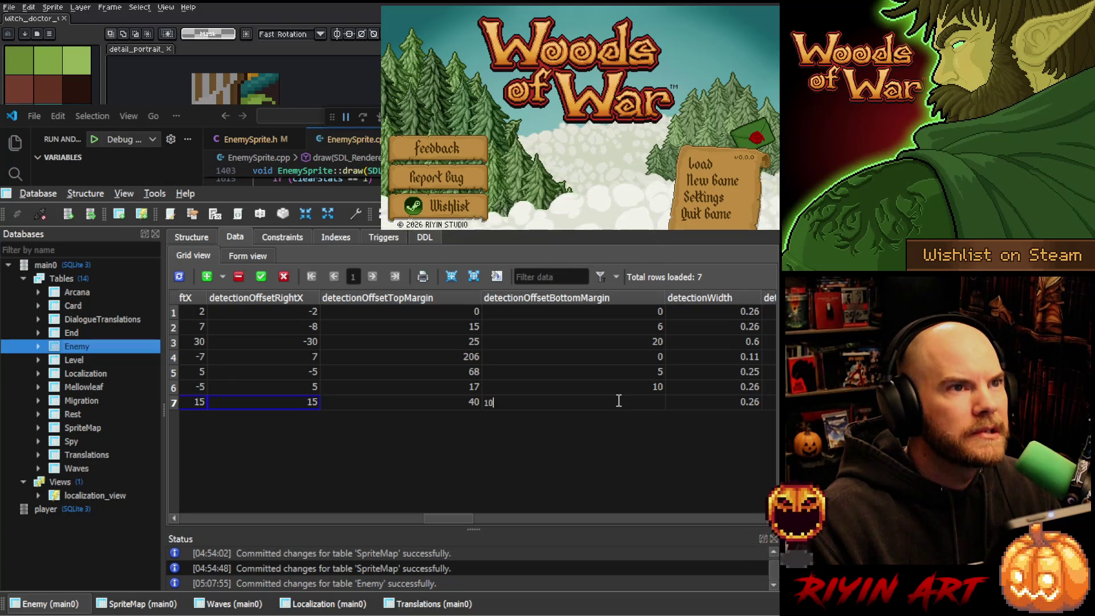
{"action": "type", "text": "5"}
{"action": "key", "text": "Return"}
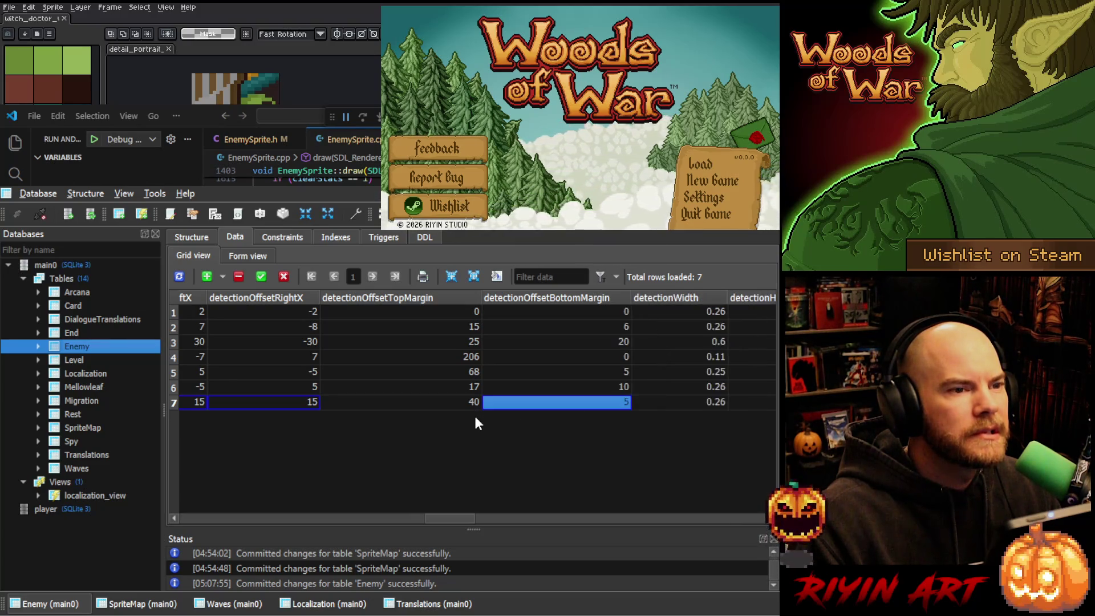
{"action": "left_click_drag", "start_coordinate": [444, 398], "coordinate": [483, 400]}
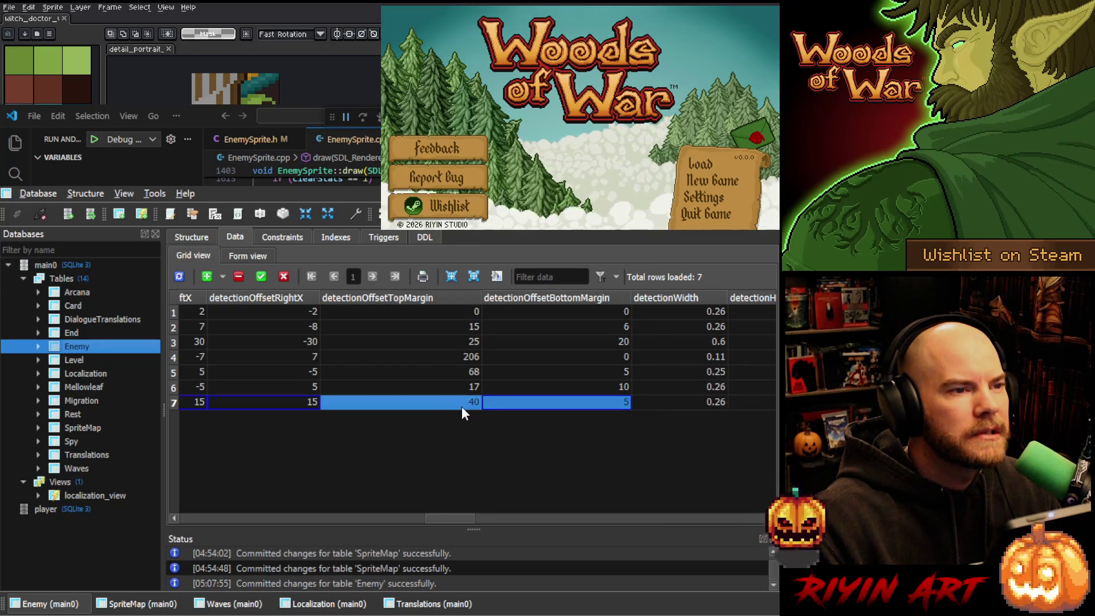
{"action": "left_click", "coordinate": [461, 406]}
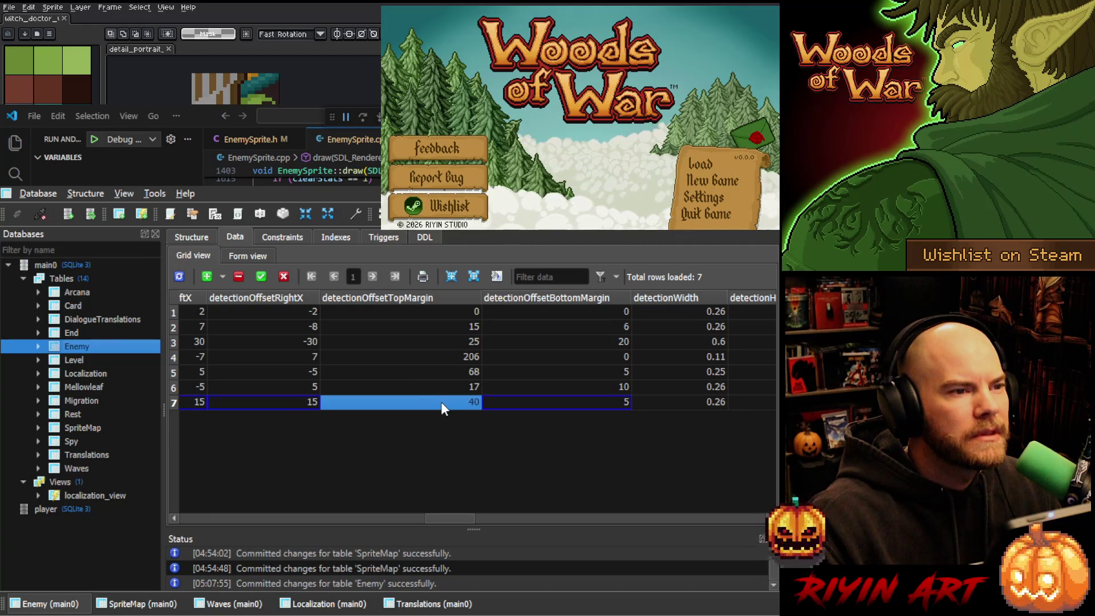
{"action": "left_click", "coordinate": [495, 405]}
{"action": "left_click_drag", "start_coordinate": [459, 516], "coordinate": [482, 516]}
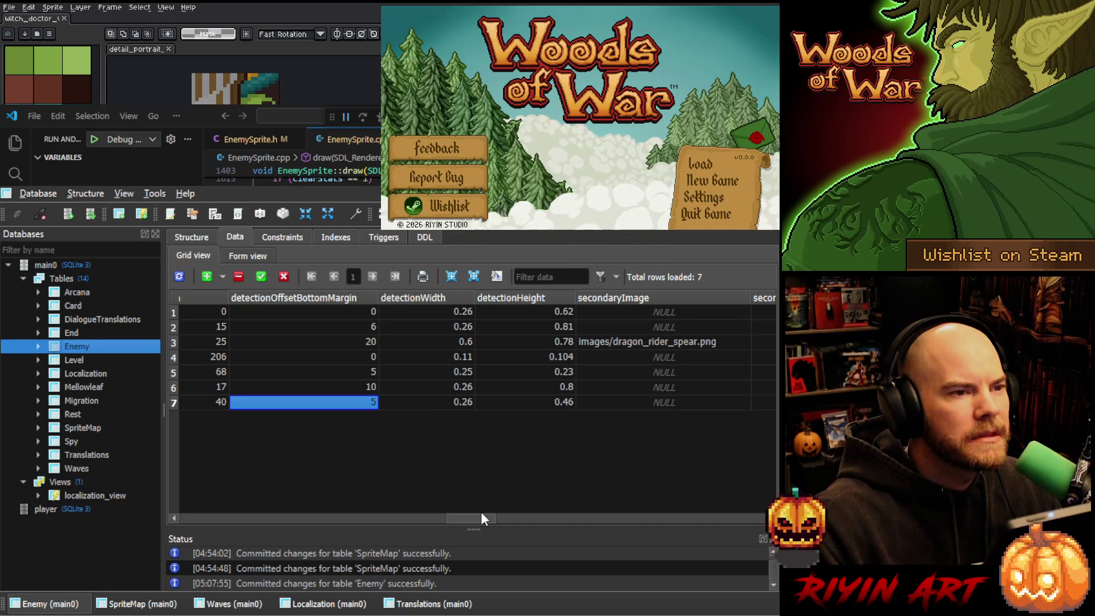
{"action": "left_click_drag", "start_coordinate": [481, 511], "coordinate": [427, 508]}
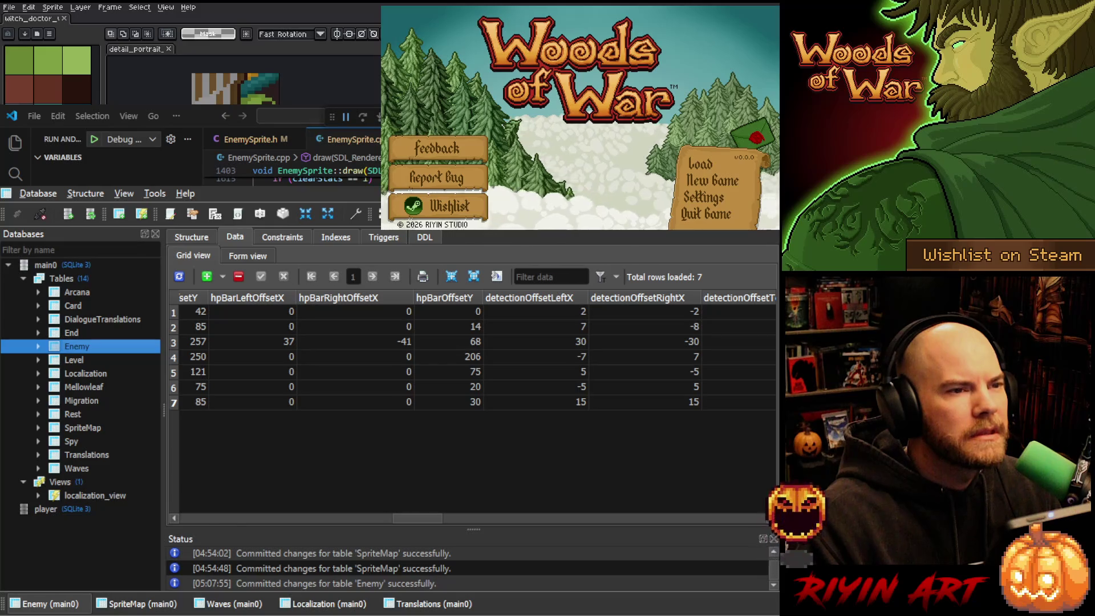
In VS Code, stop the running debug session and relaunch Woods of War
{"action": "key", "text": "alt+Tab"}
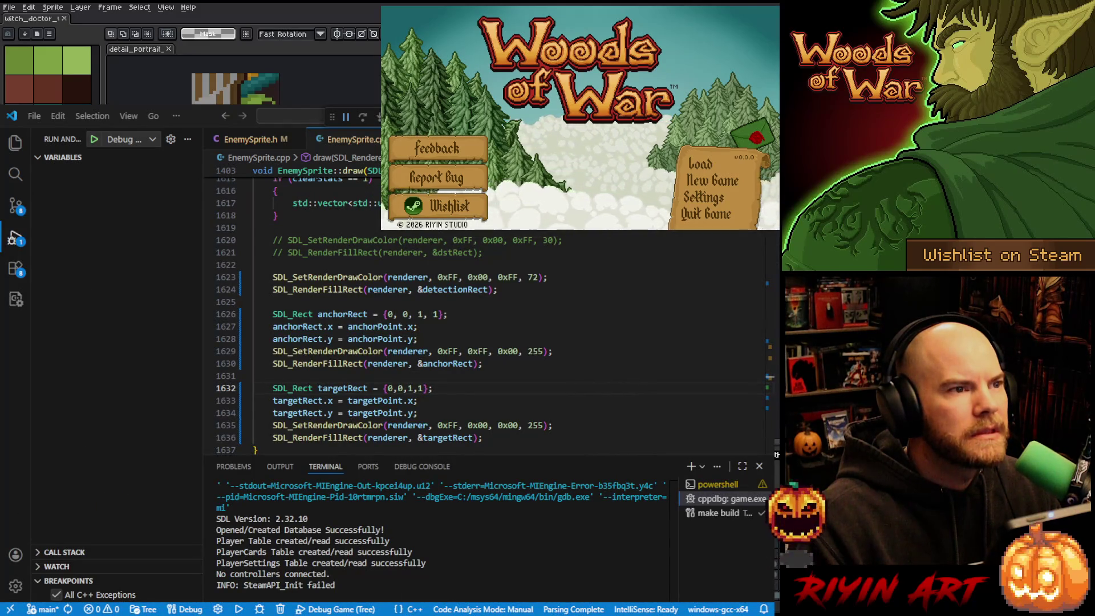
{"action": "key", "text": "shift+F5"}
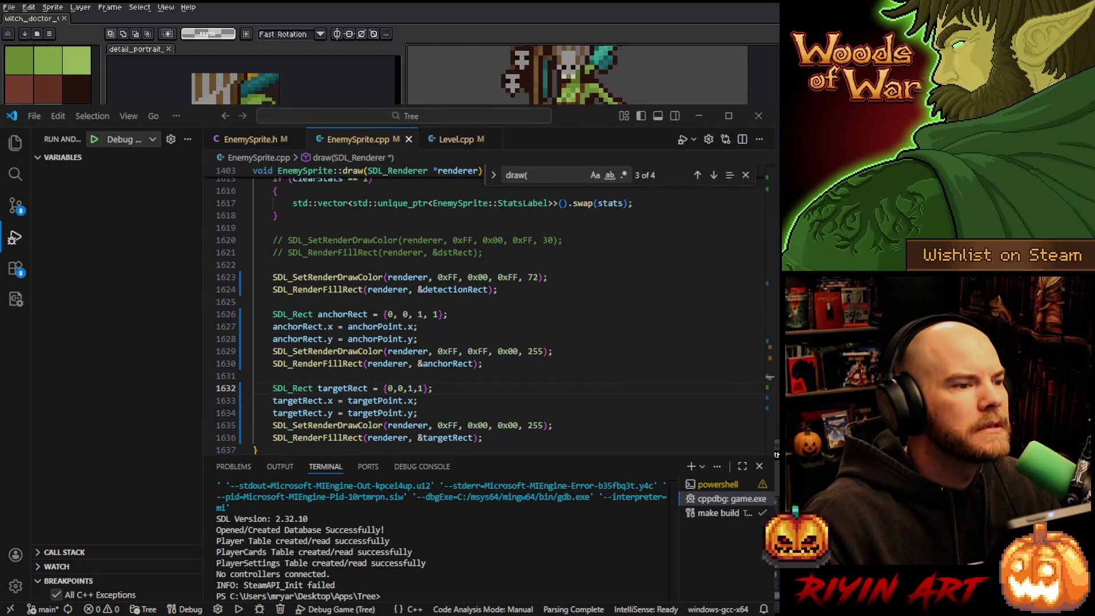
{"action": "left_click", "coordinate": [94, 141]}
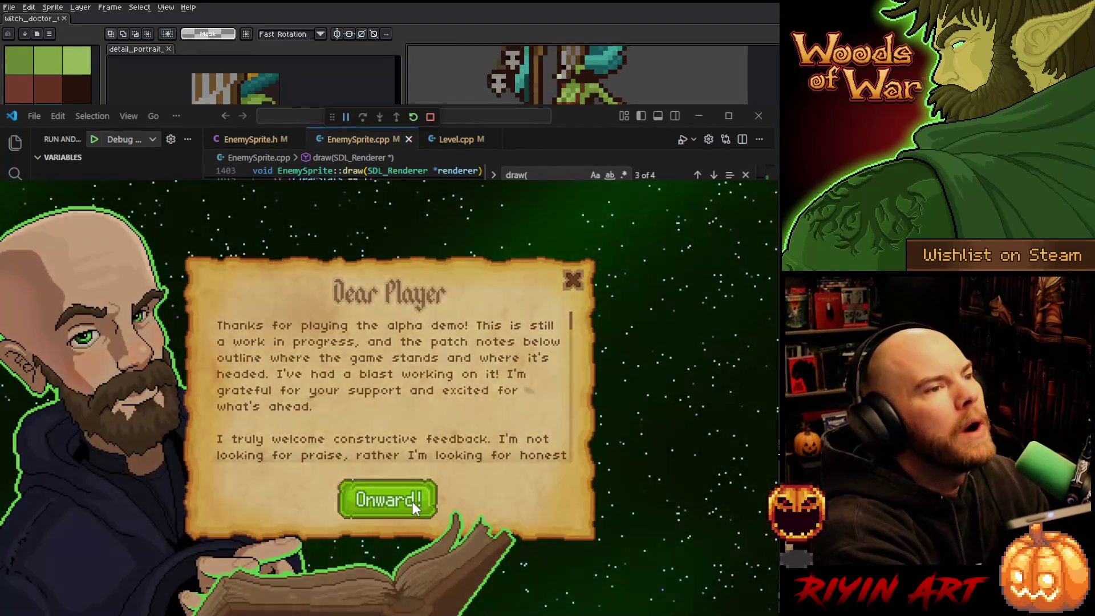
Dismiss the welcome letter, load the Bank save and walk to the Grimoire
{"action": "left_click", "coordinate": [412, 502]}
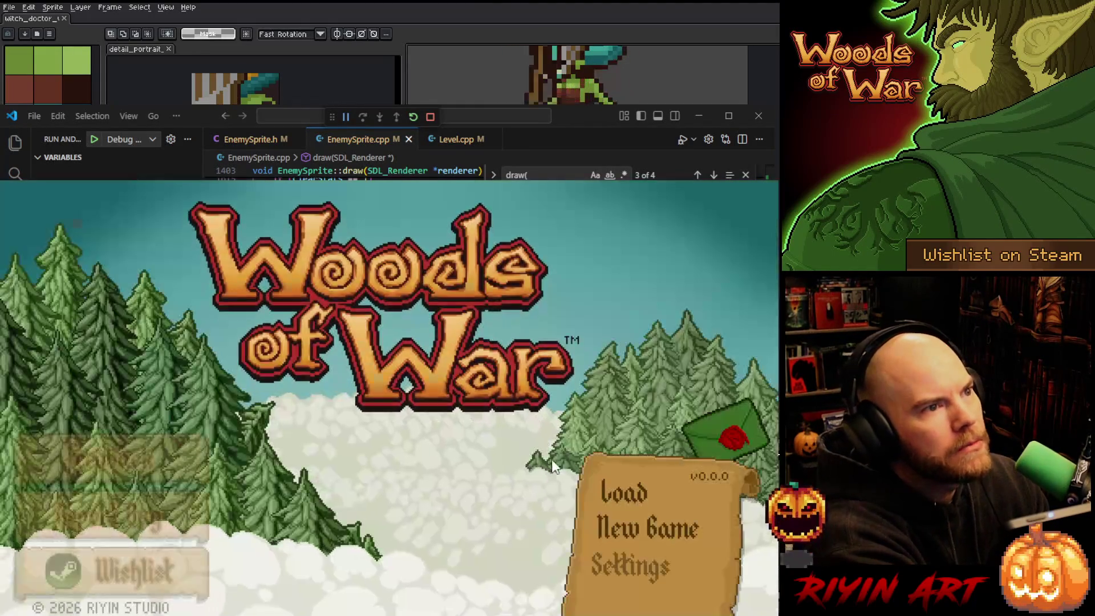
{"action": "left_click", "coordinate": [609, 478]}
{"action": "left_click", "coordinate": [307, 305]}
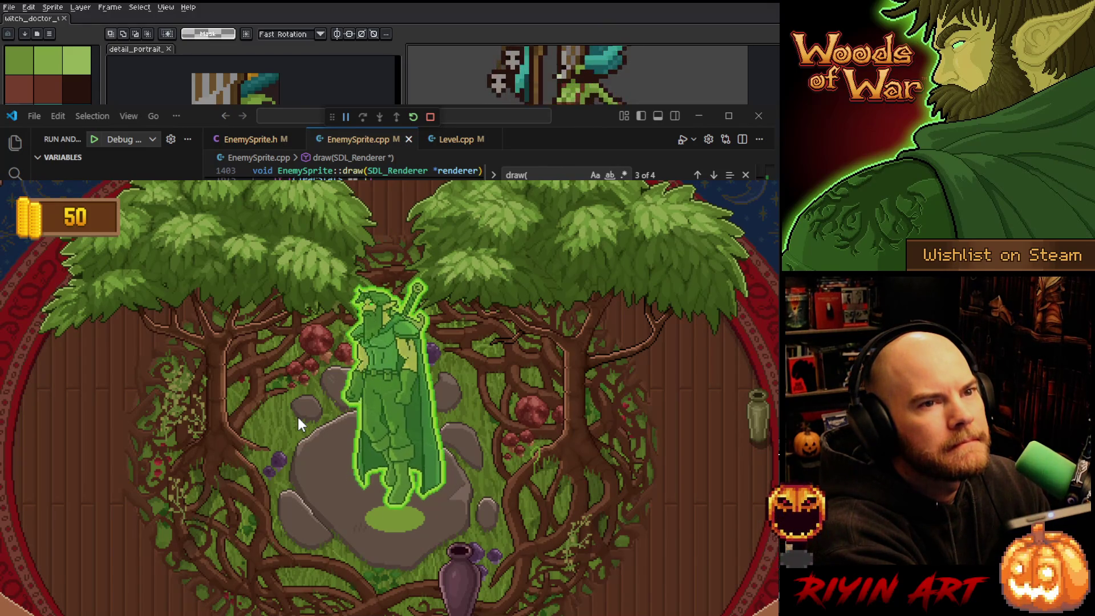
{"action": "key", "text": "a"}
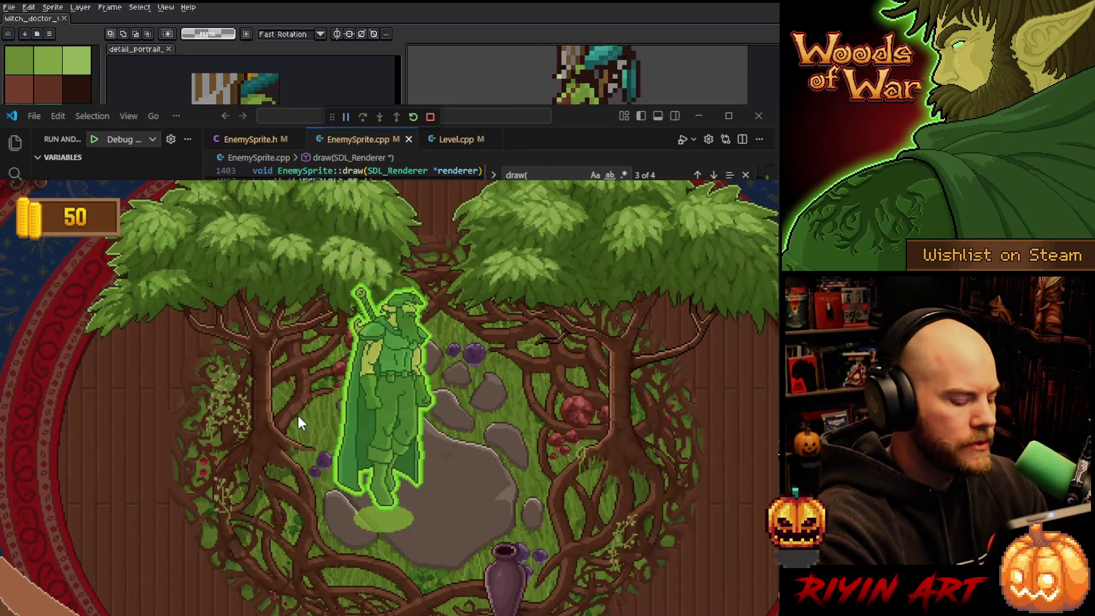
{"action": "key", "text": "a"}
{"action": "key", "text": "e"}
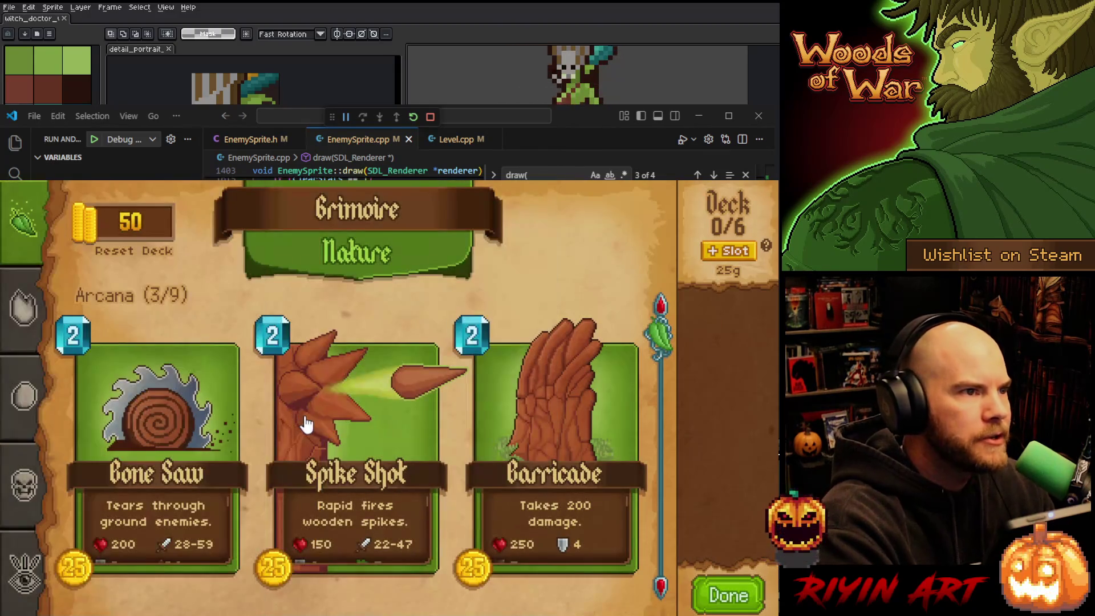
Buy Barricade for 25 gold, add three extra copies to the deck, and finish
{"action": "left_click", "coordinate": [579, 411]}
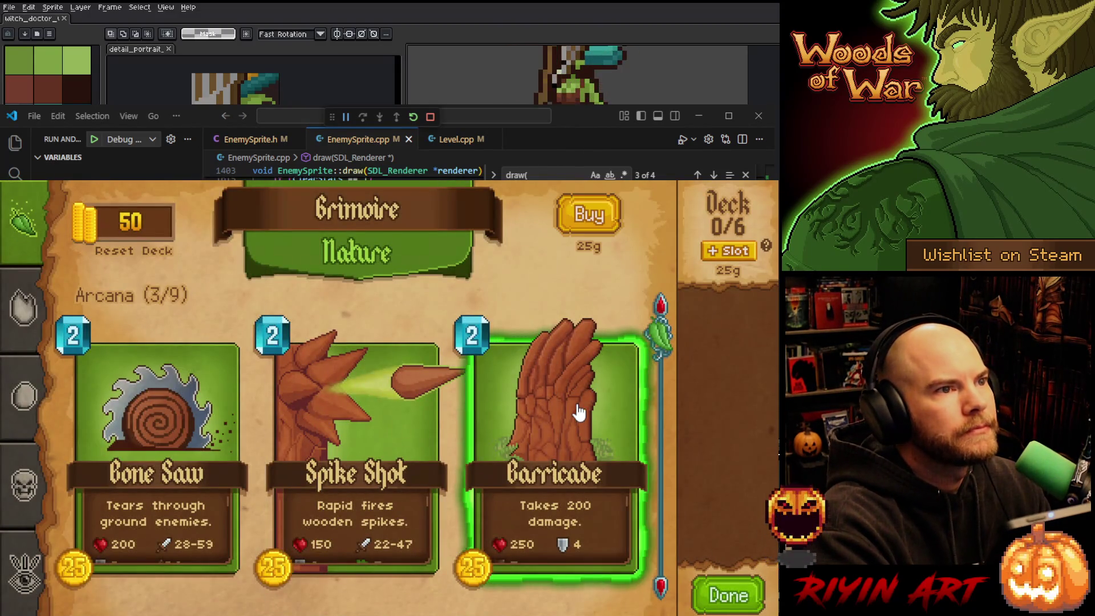
{"action": "left_click", "coordinate": [587, 226]}
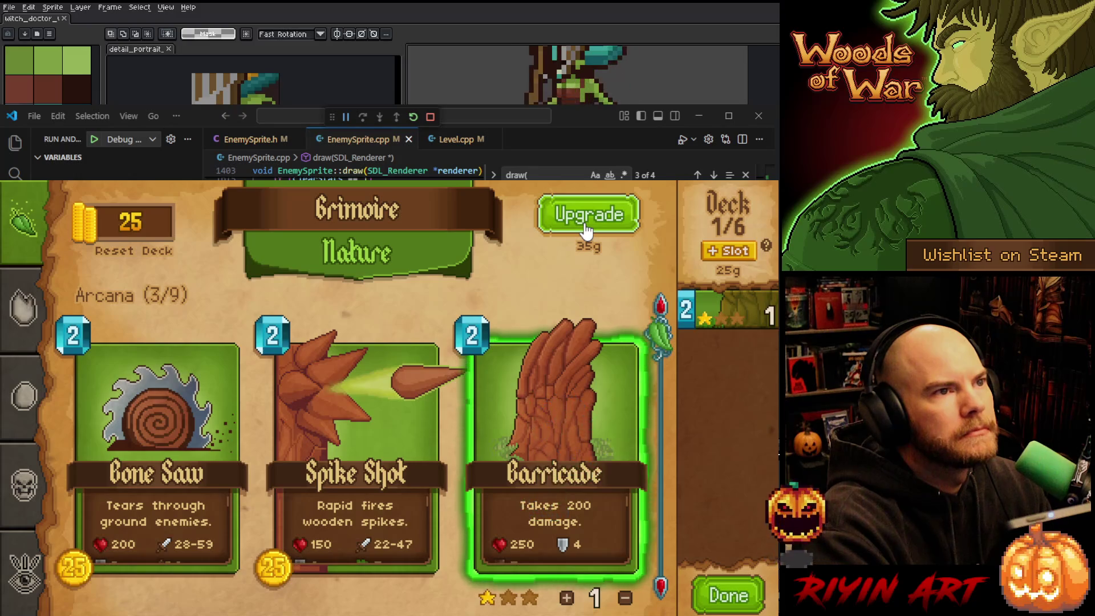
{"action": "left_click", "coordinate": [706, 314]}
{"action": "left_click", "coordinate": [706, 315]}
{"action": "left_click", "coordinate": [706, 315]}
{"action": "left_click", "coordinate": [706, 315]}
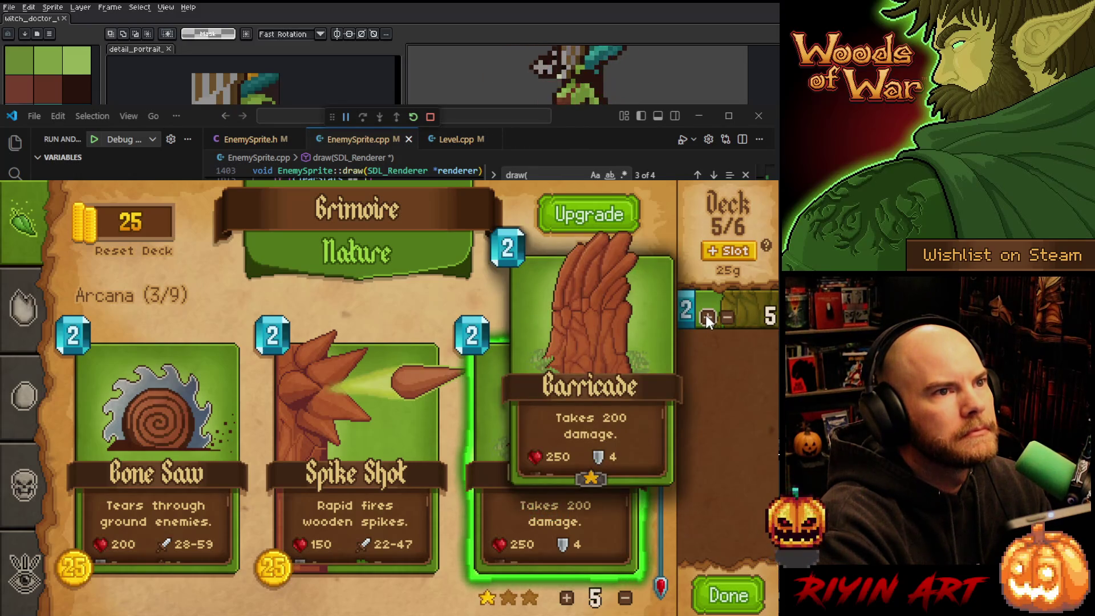
{"action": "left_click", "coordinate": [706, 315]}
{"action": "left_click", "coordinate": [716, 597]}
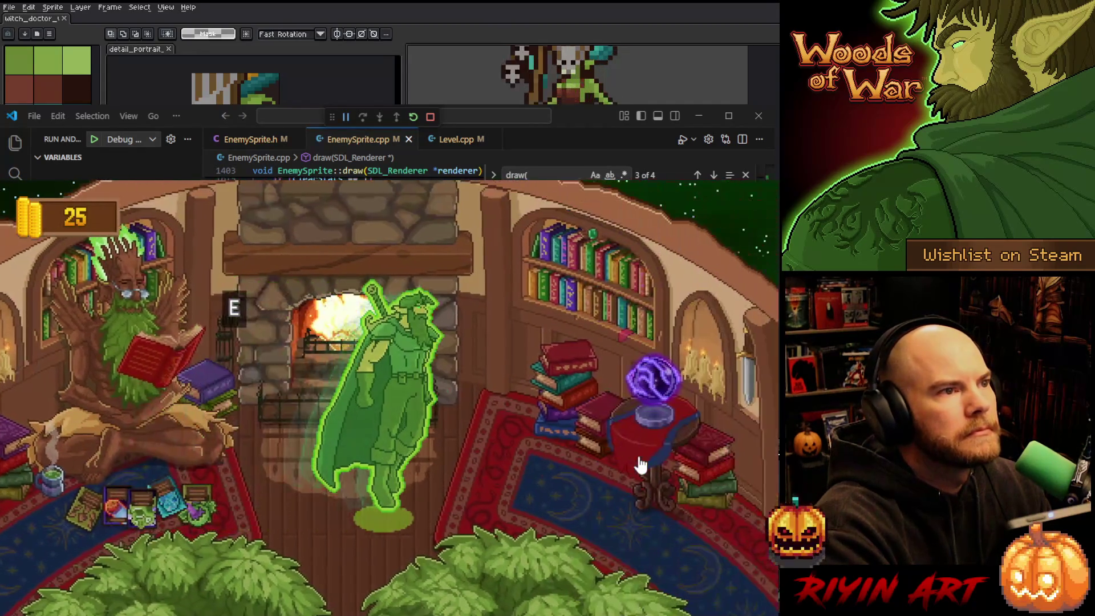
Start the Level 1-1 gauntlet, keep the Barricade hand, and place two Barricades near the tree
{"action": "key", "text": "e"}
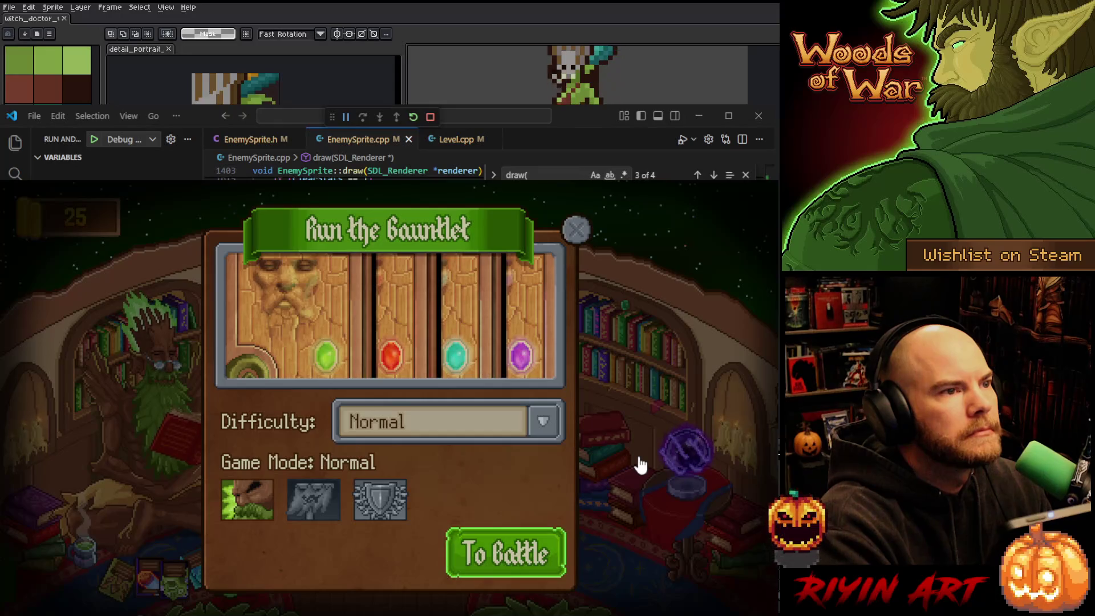
{"action": "key", "text": "Escape"}
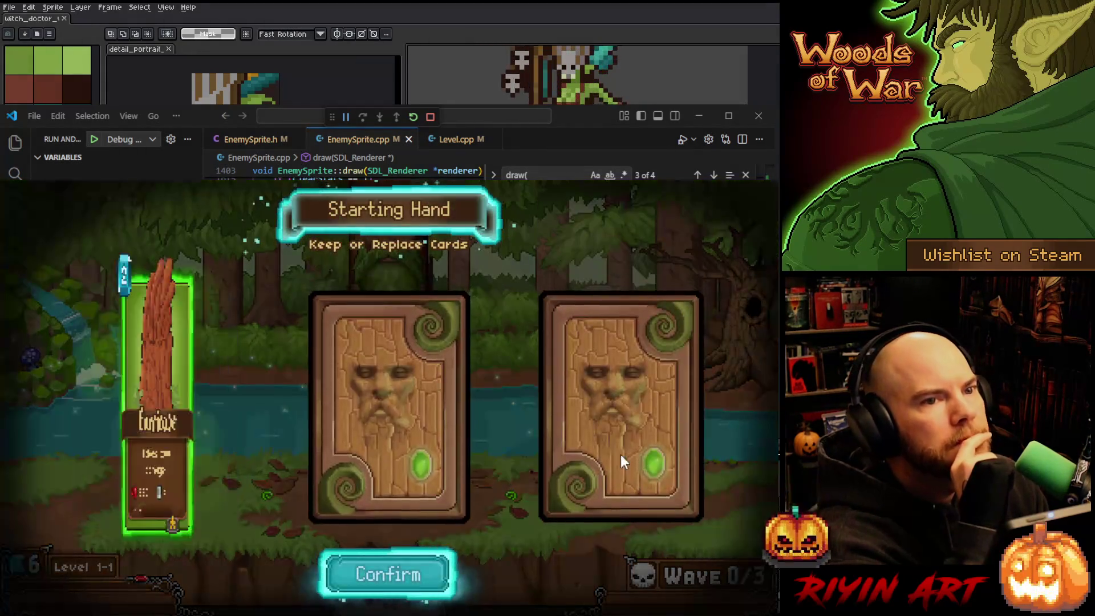
{"action": "left_click", "coordinate": [367, 573]}
{"action": "mouse_move", "coordinate": [325, 570]}
{"action": "left_mouse_down"}
{"action": "mouse_move", "coordinate": [279, 485]}
{"action": "mouse_move", "coordinate": [500, 501]}
{"action": "mouse_move", "coordinate": [510, 490]}
{"action": "left_mouse_up"}
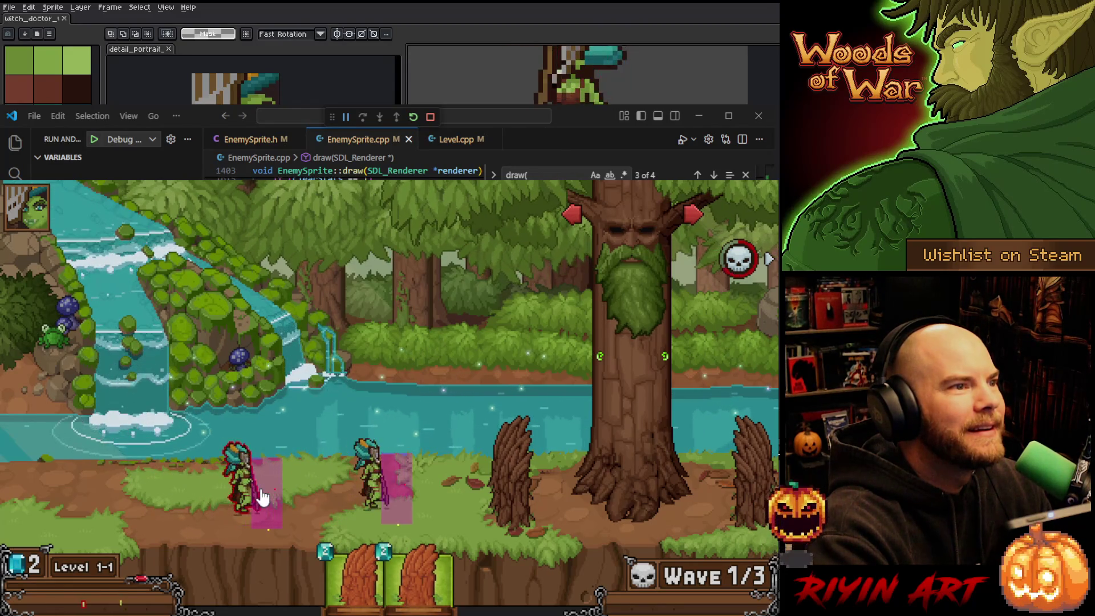
{"action": "mouse_move", "coordinate": [442, 552]}
{"action": "left_mouse_down"}
{"action": "mouse_move", "coordinate": [538, 576]}
{"action": "mouse_move", "coordinate": [539, 504]}
{"action": "left_mouse_up"}
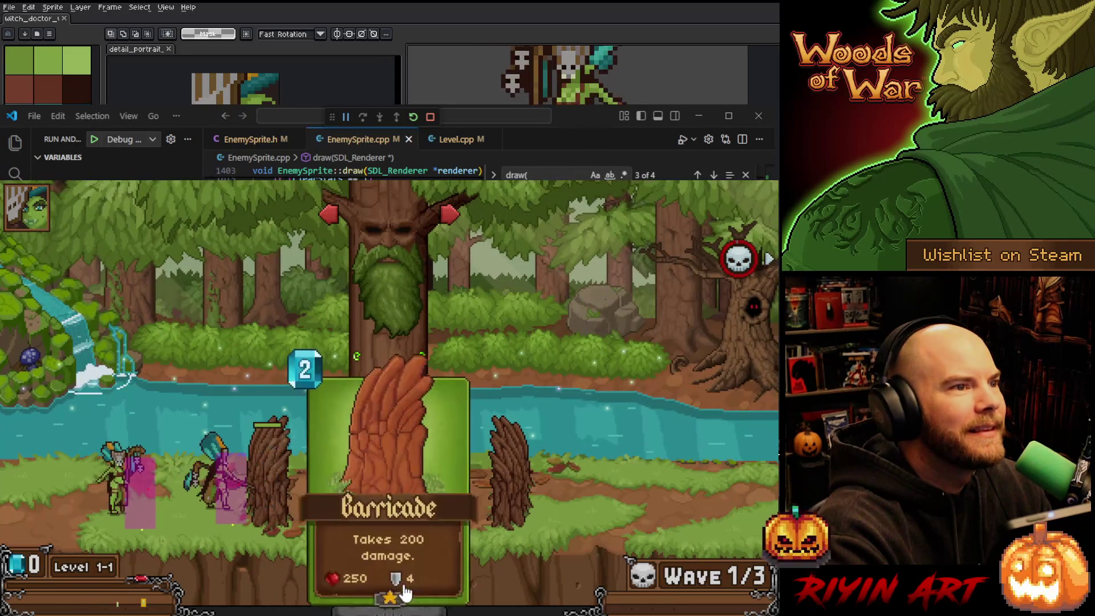
{"action": "mouse_move", "coordinate": [386, 590]}
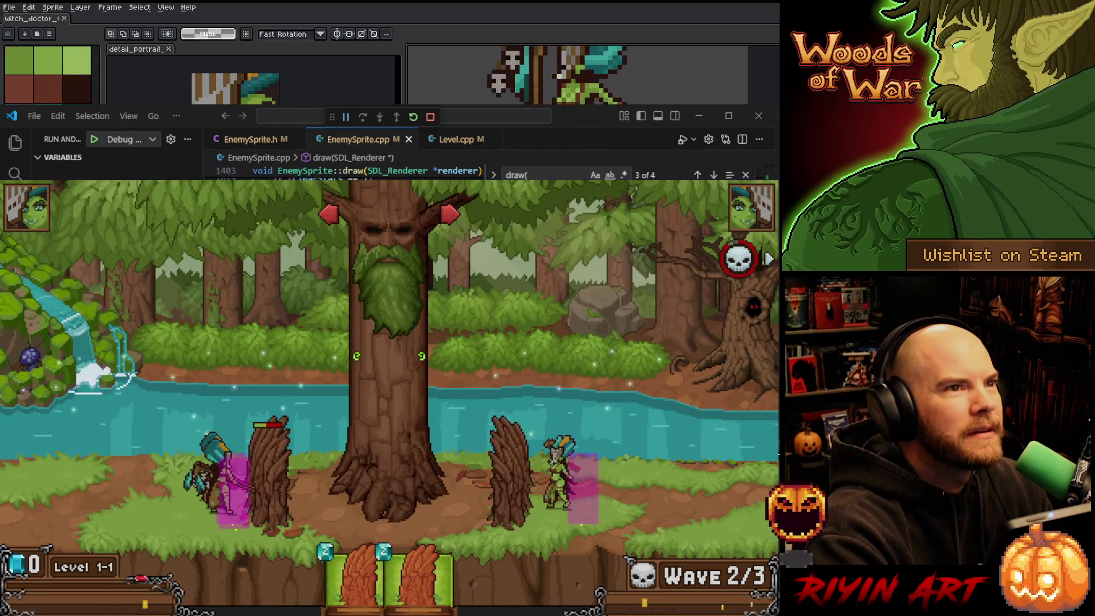
Set row 7's detectionOffsetRightX to 5 and detectionOffsetLeftX to -5
{"action": "key", "text": "alt+Tab"}
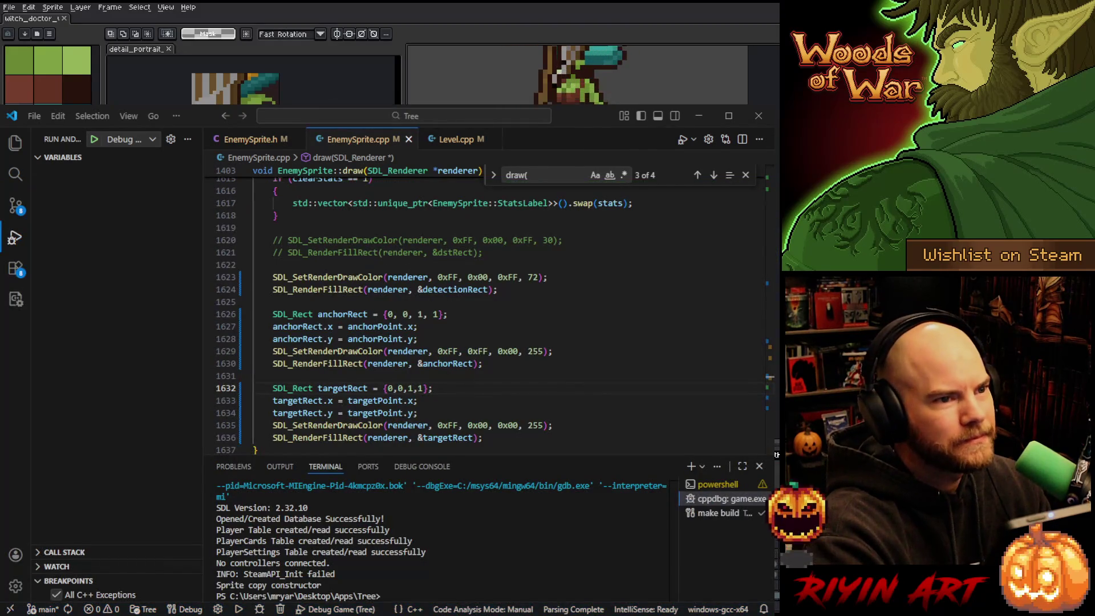
{"action": "key", "text": "alt+Tab"}
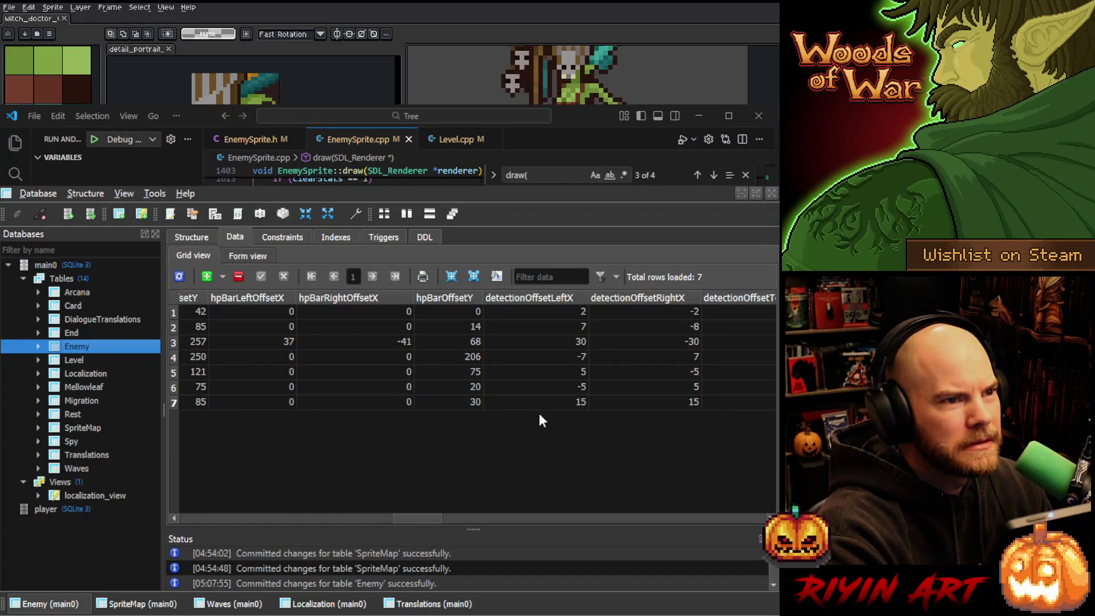
{"action": "left_click", "coordinate": [556, 406]}
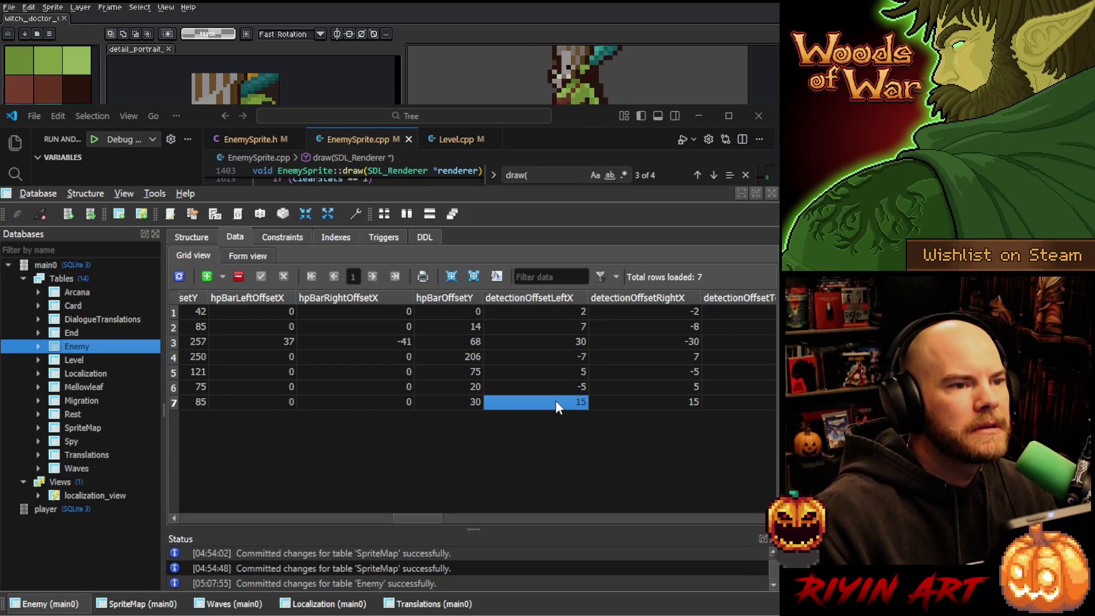
{"action": "type", "text": "-6"}
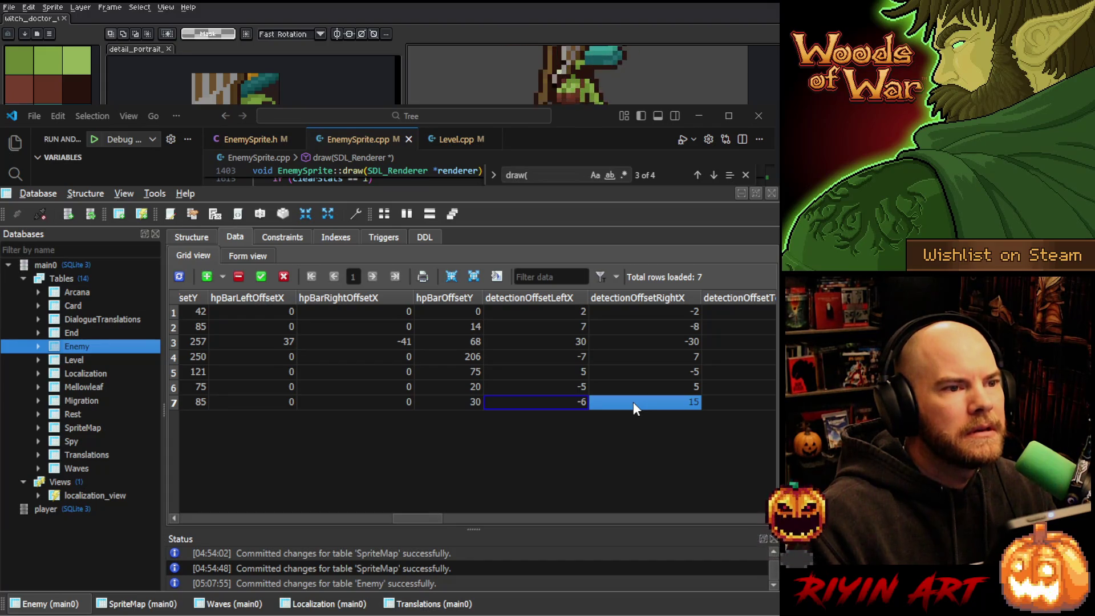
{"action": "type", "text": "5"}
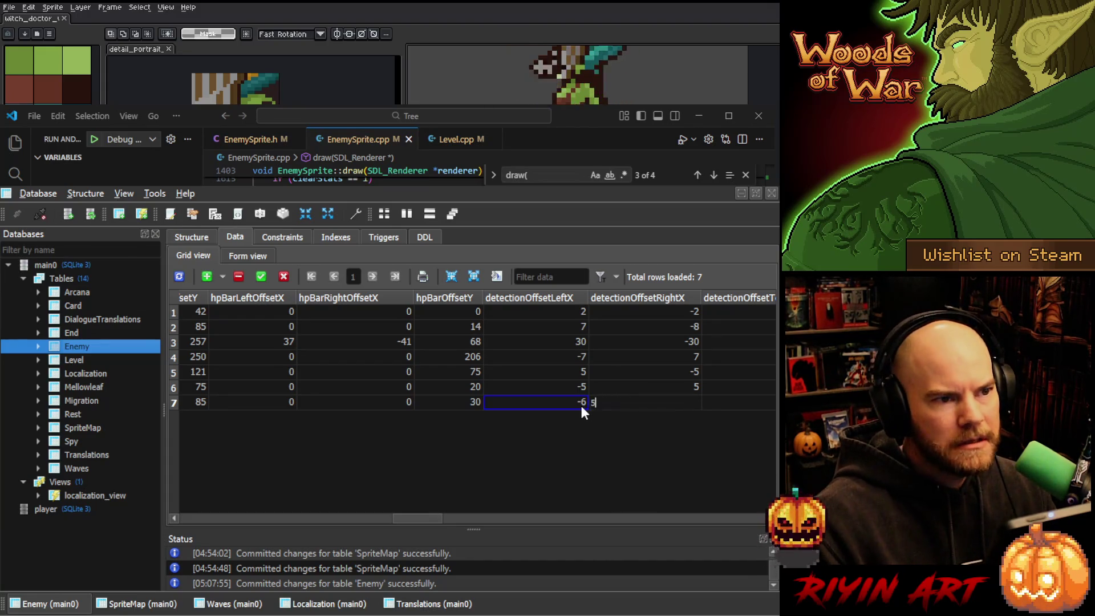
{"action": "left_click", "coordinate": [579, 402]}
{"action": "left_click", "coordinate": [579, 402]}
{"action": "left_click", "coordinate": [579, 403]}
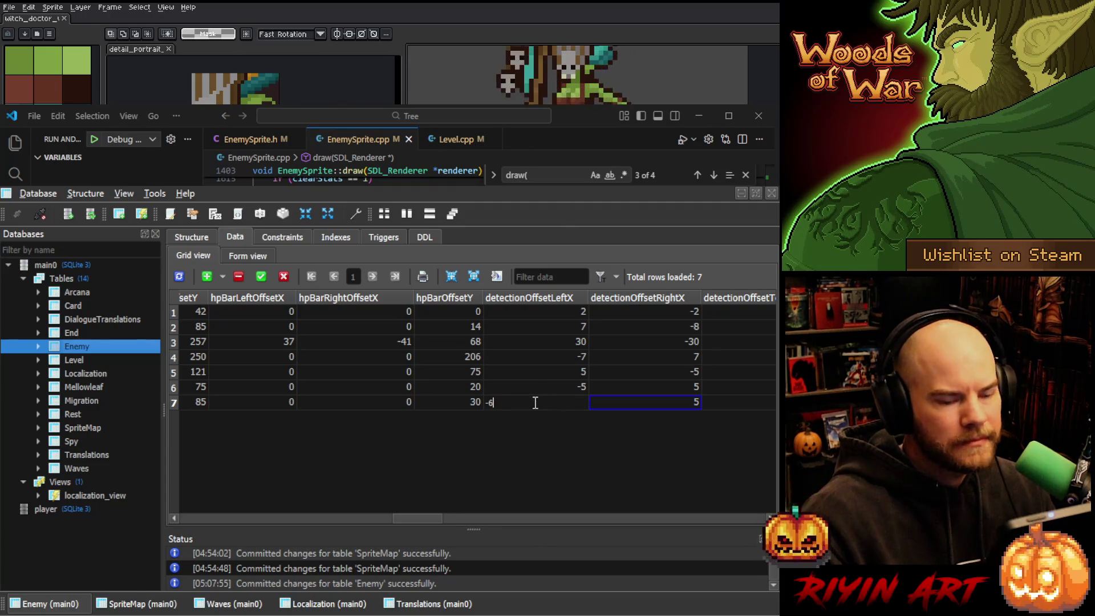
{"action": "type", "text": "-5"}
{"action": "key", "text": "Return"}
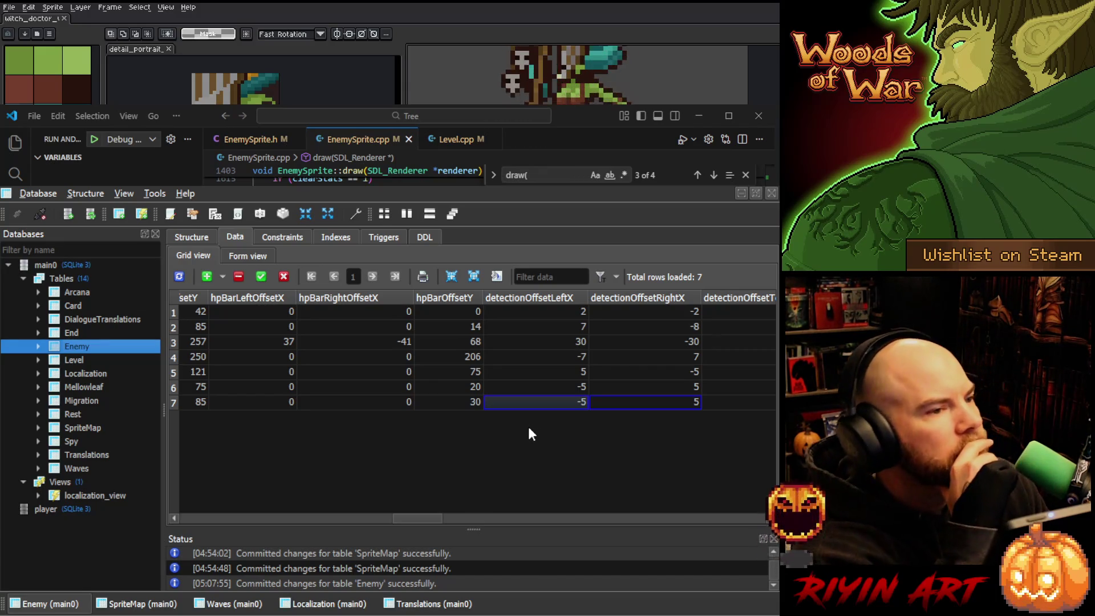
{"action": "left_click_drag", "start_coordinate": [416, 516], "coordinate": [410, 521]}
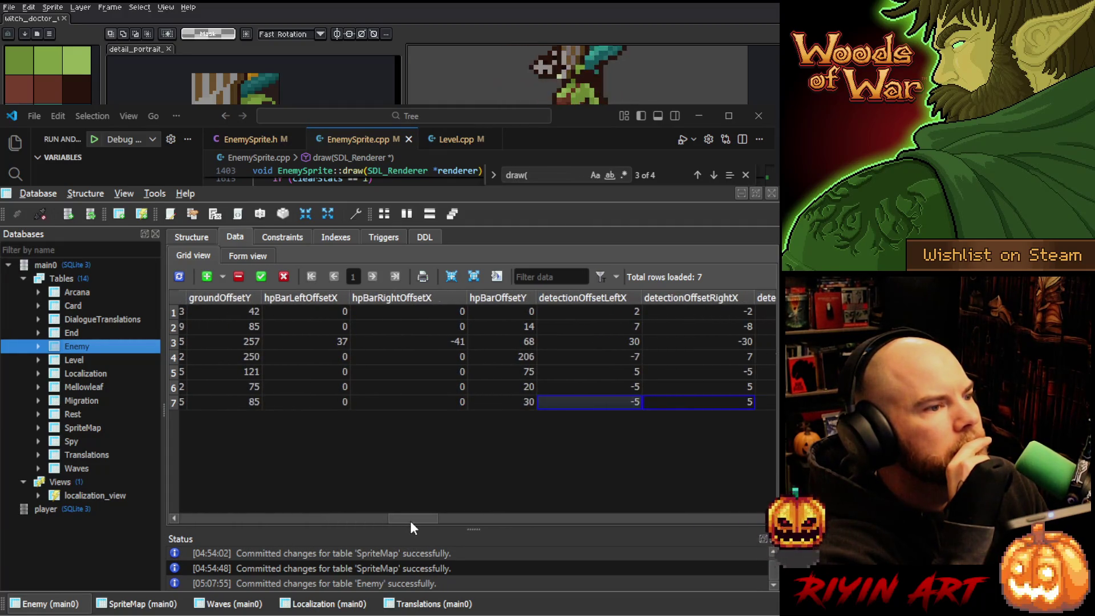
Change row 7's groundOffsetY from 85 to 86 and commit it
{"action": "left_click", "coordinate": [250, 401]}
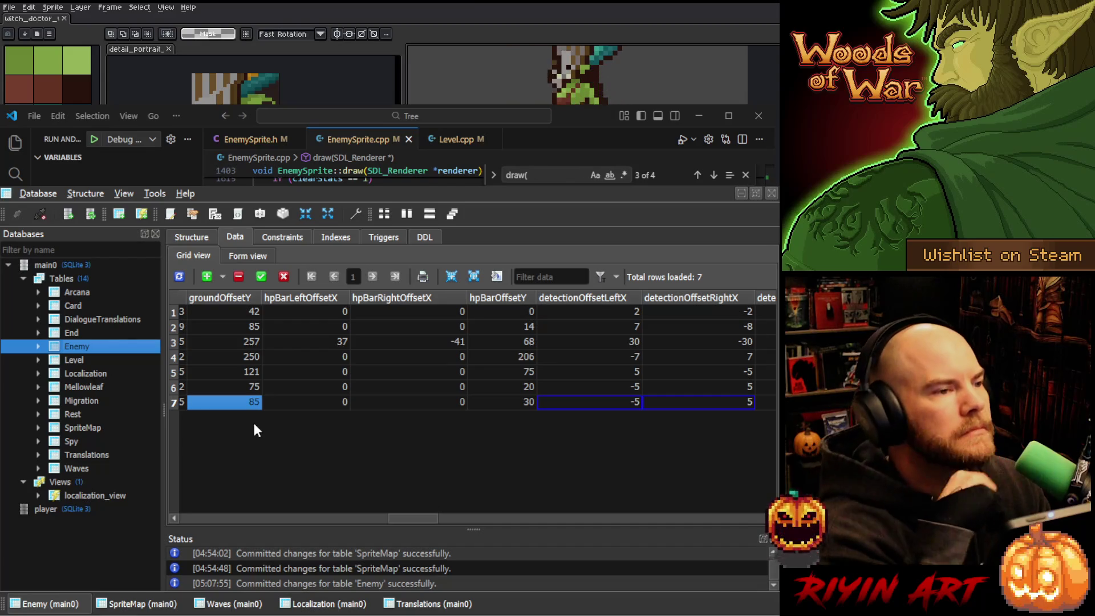
{"action": "type", "text": "86"}
{"action": "key", "text": "Return"}
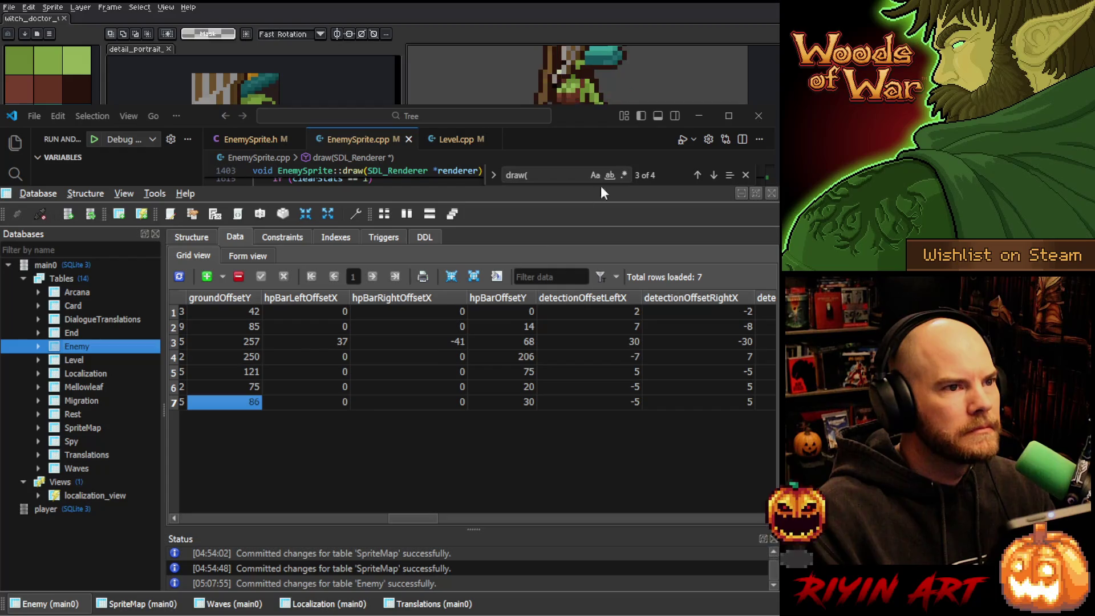
{"action": "key", "text": "alt+Tab"}
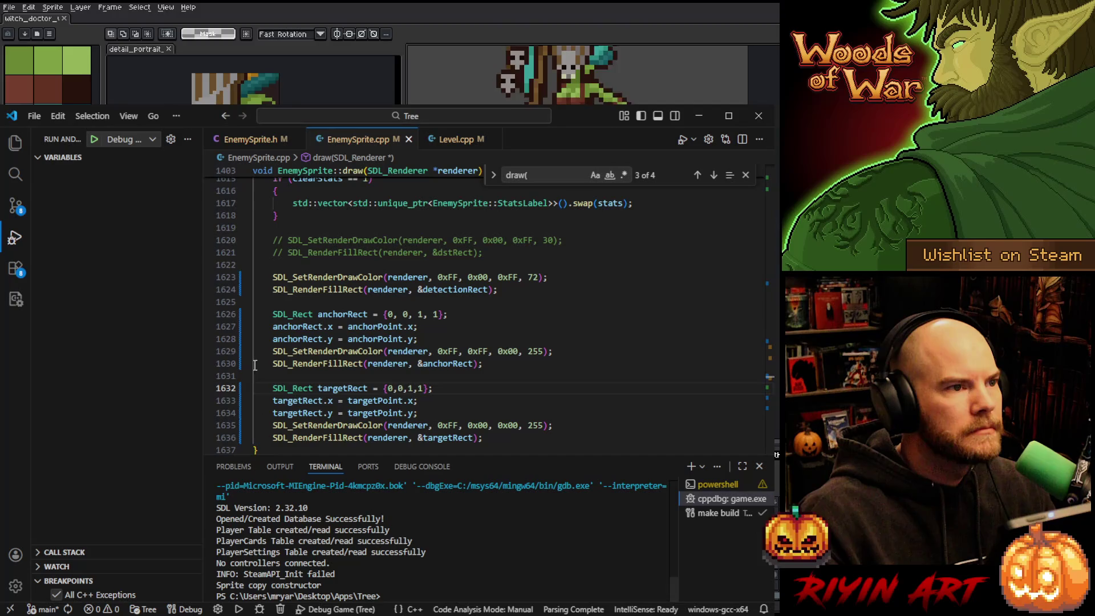
Start the Woods of War debug session from the Run and Debug panel
{"action": "left_click", "coordinate": [94, 139]}
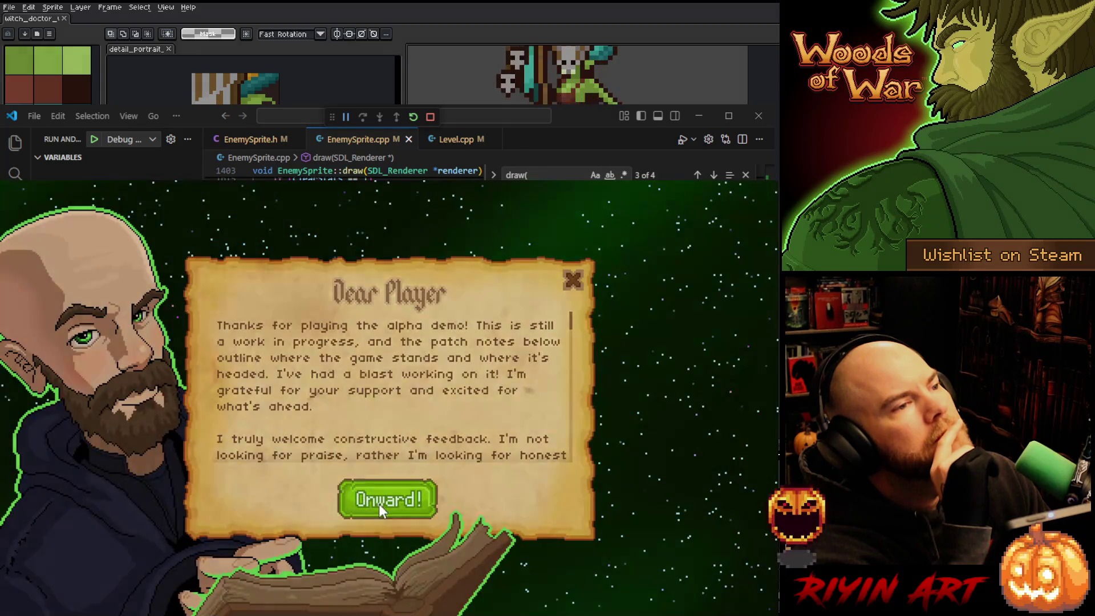
Dismiss the Dear Player message and load the Bank save
{"action": "left_click", "coordinate": [378, 502]}
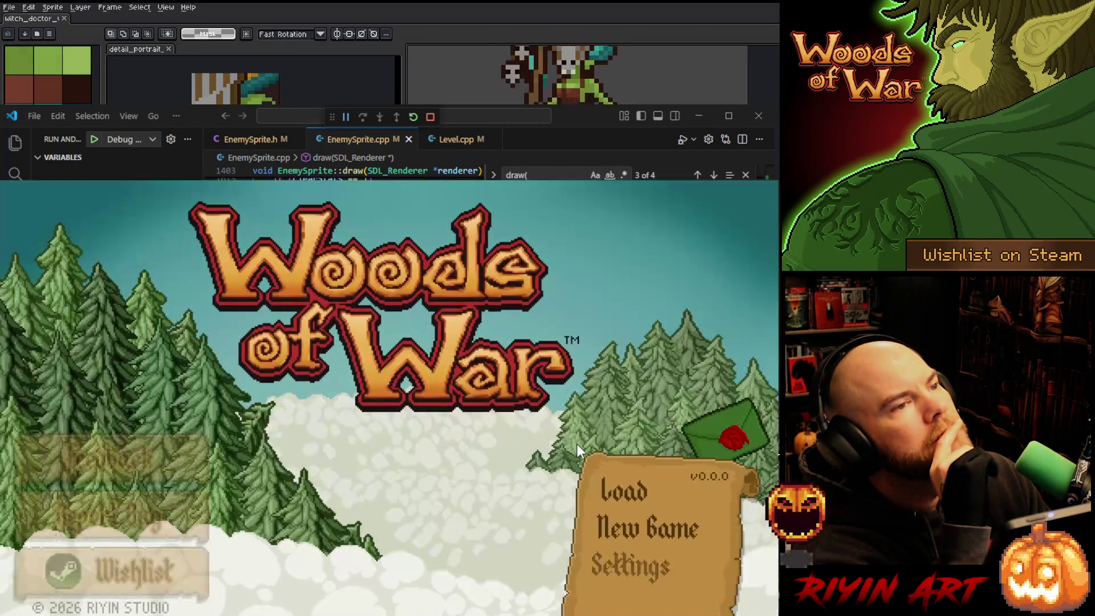
{"action": "left_click", "coordinate": [605, 482]}
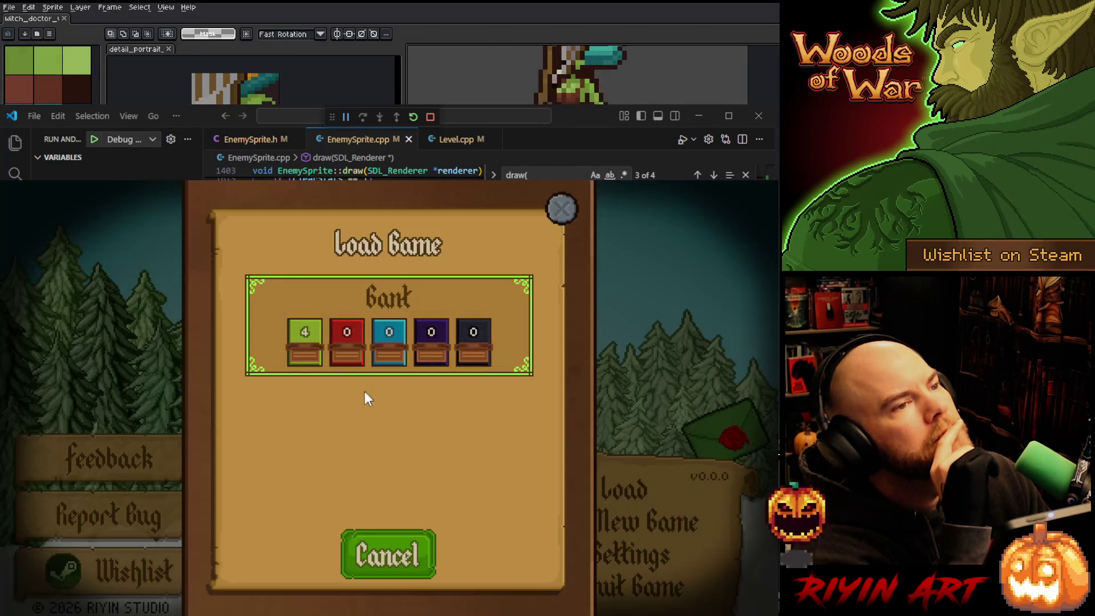
{"action": "left_click", "coordinate": [304, 360]}
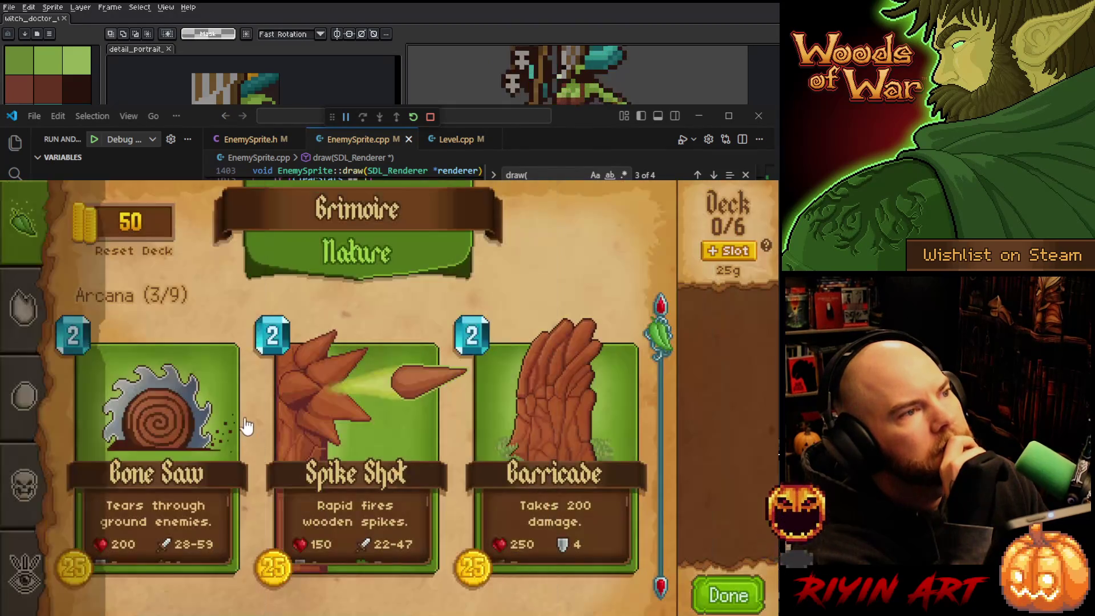
Buy Bone Saw and Barricade, raise each to three copies for a 6/6 deck
{"action": "left_click", "coordinate": [246, 427]}
{"action": "left_click", "coordinate": [589, 214]}
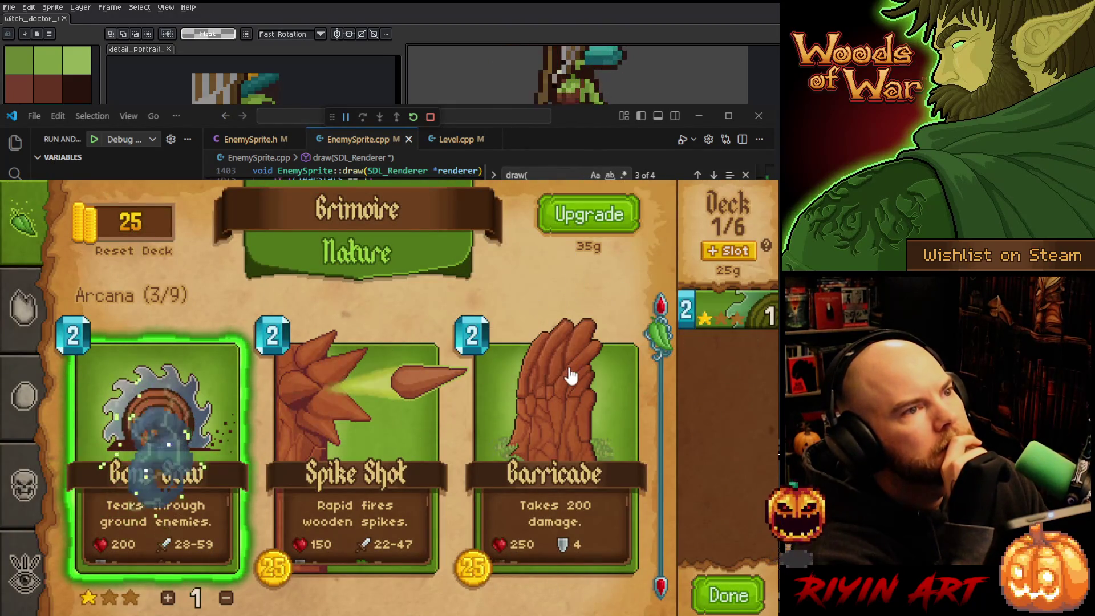
{"action": "left_click", "coordinate": [570, 373]}
{"action": "left_click", "coordinate": [588, 215]}
{"action": "left_click", "coordinate": [707, 318]}
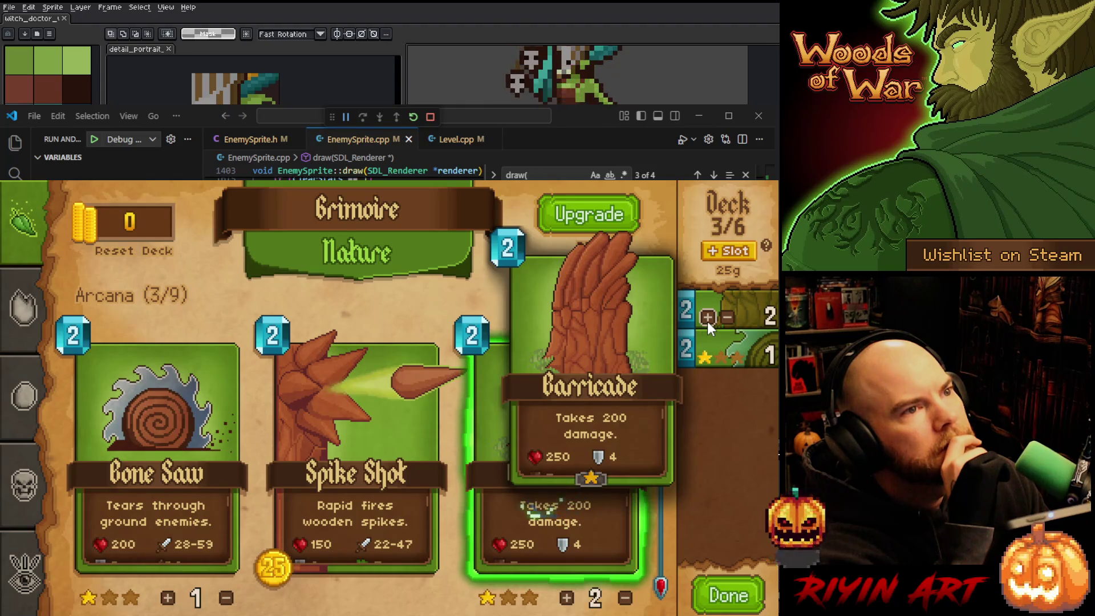
{"action": "left_click", "coordinate": [707, 322]}
{"action": "left_click", "coordinate": [708, 355]}
{"action": "left_click", "coordinate": [708, 354]}
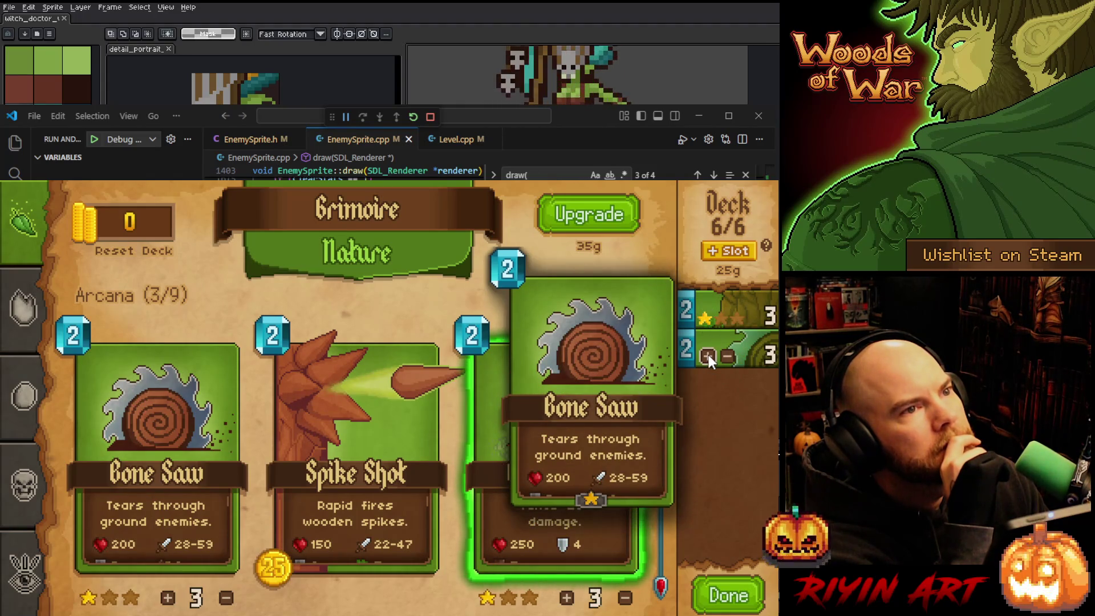
{"action": "left_click", "coordinate": [718, 593]}
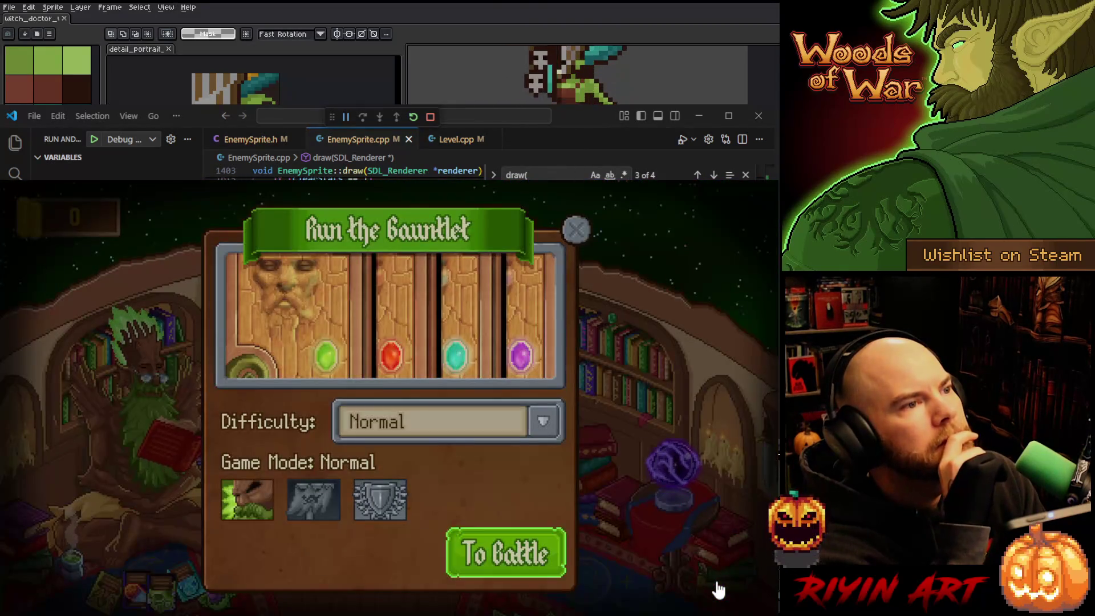
Start Level 1-1, keep the Bone Saw hand and place two Bone Saws beside the tree
{"action": "left_click", "coordinate": [718, 590]}
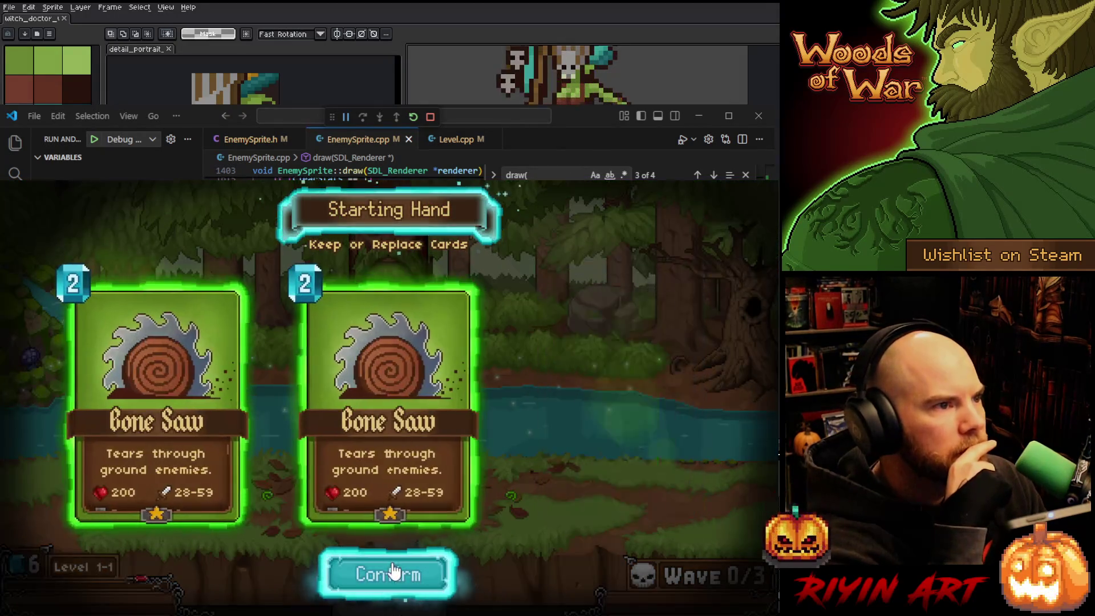
{"action": "left_click", "coordinate": [393, 572]}
{"action": "left_click_drag", "start_coordinate": [380, 548], "coordinate": [349, 400]}
{"action": "left_click_drag", "start_coordinate": [414, 579], "coordinate": [434, 356]}
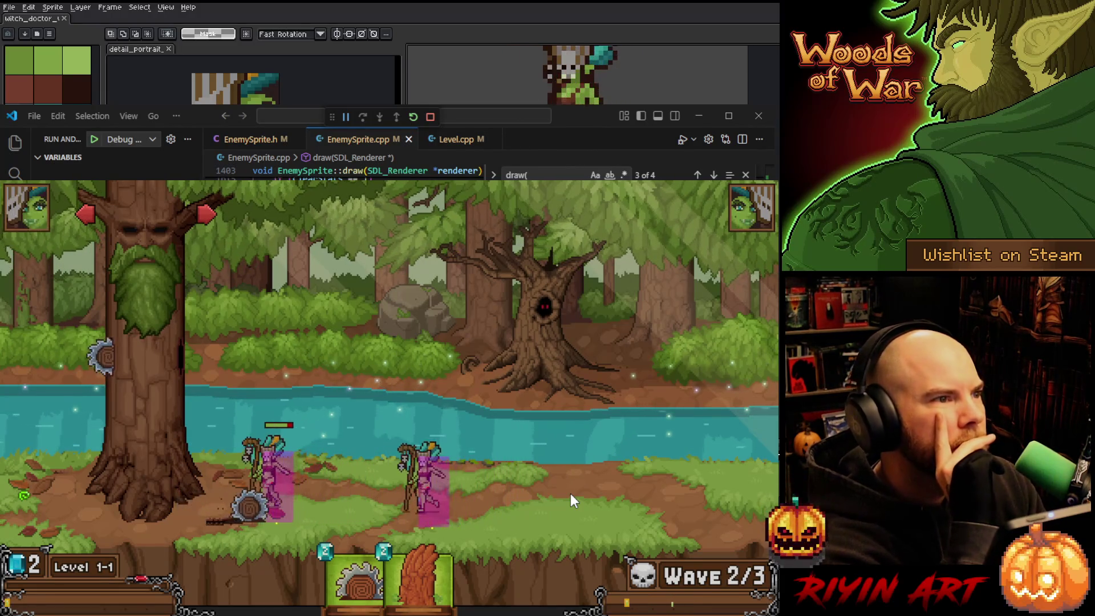
Watch the enemies' detection from the left of the field, then quit after the defeat
{"action": "key", "text": "Left"}
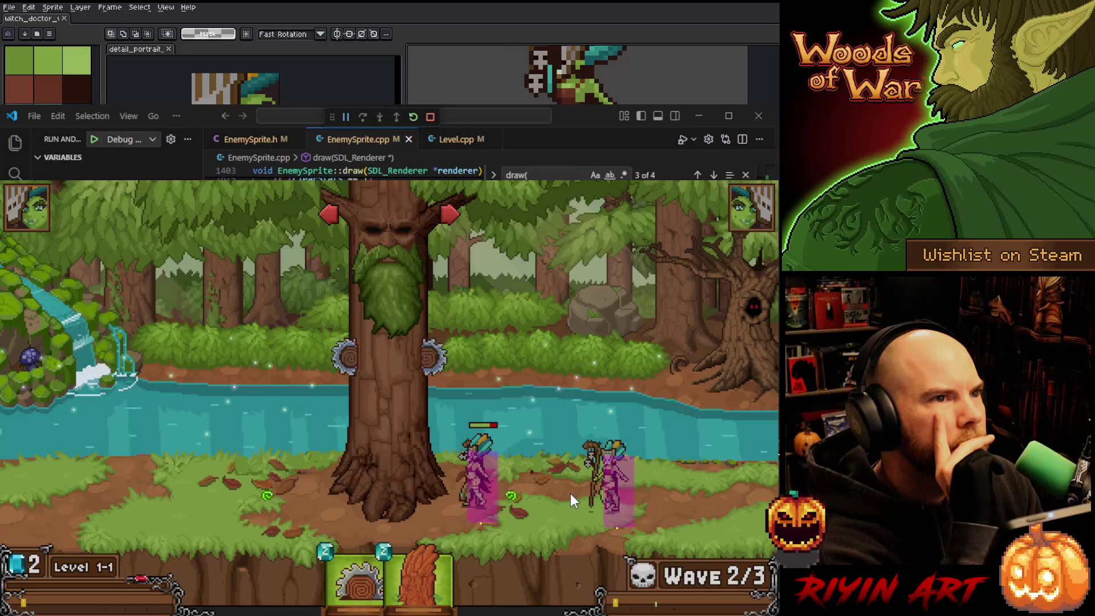
{"action": "mouse_move", "coordinate": [24, 225]}
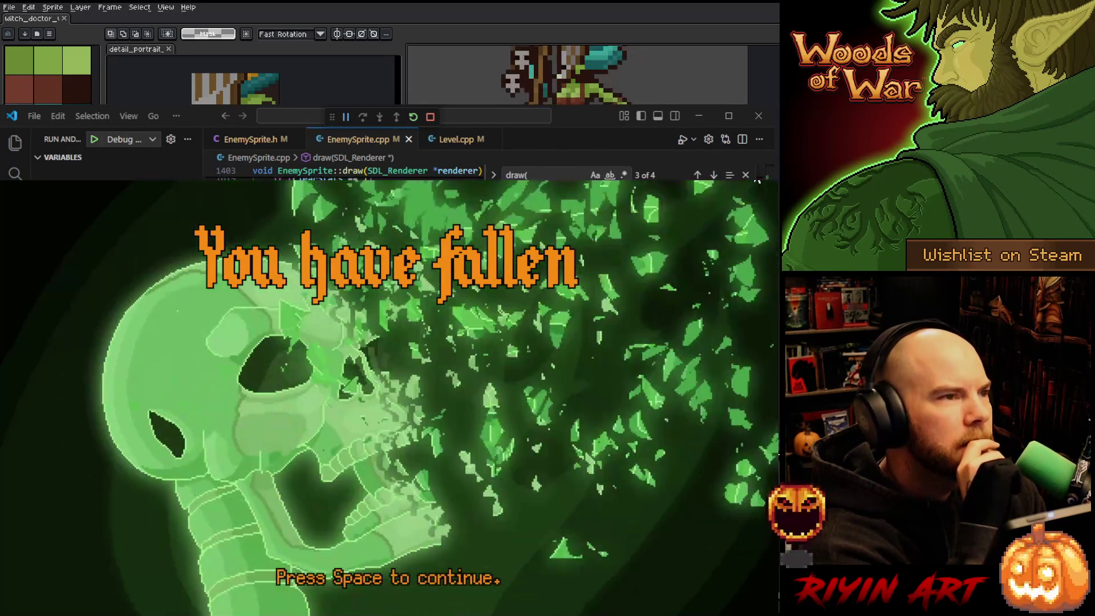
{"action": "key", "text": "shift+F5"}
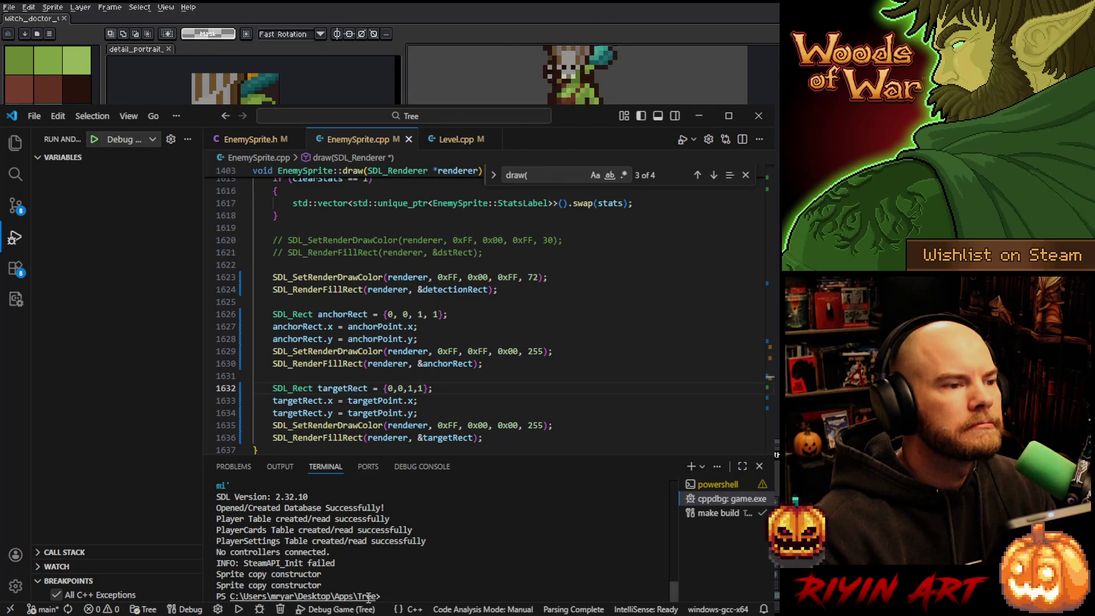
Restore row 7's groundOffsetY to 85
{"action": "key", "text": "alt+Tab"}
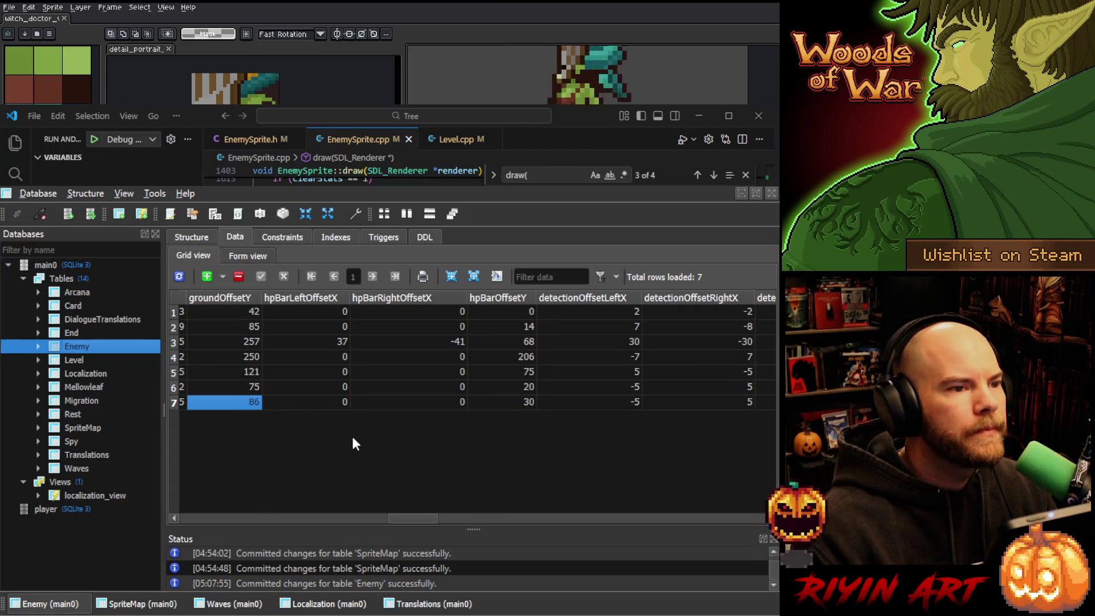
{"action": "type", "text": "85"}
{"action": "left_click", "coordinate": [413, 401]}
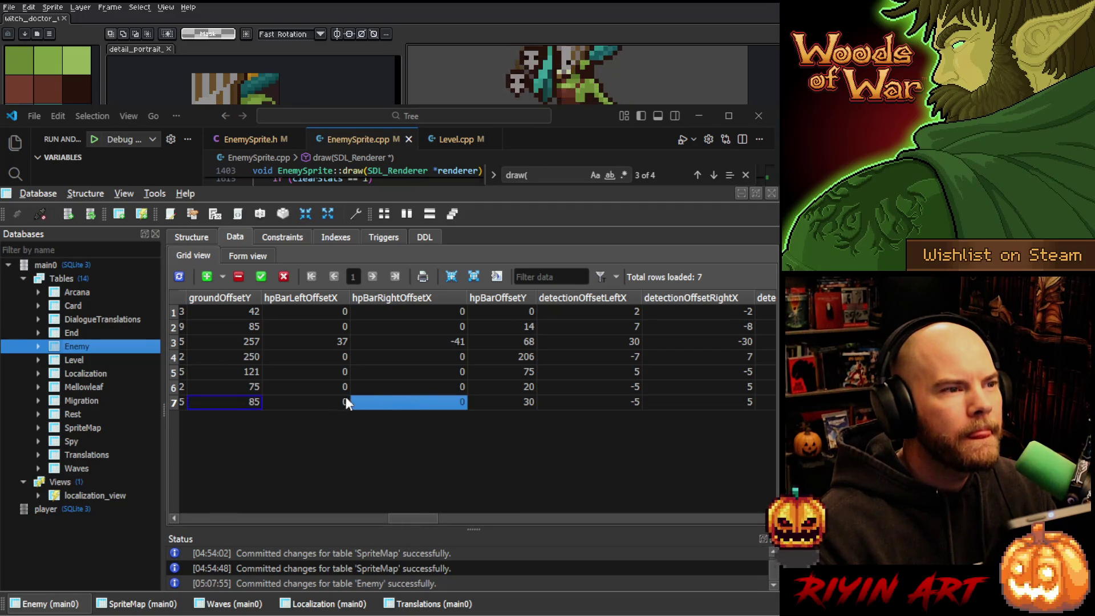
Set row 7's detectionOffsetLeftX to -10 and detectionOffsetRightX to 10
{"action": "left_click", "coordinate": [509, 402]}
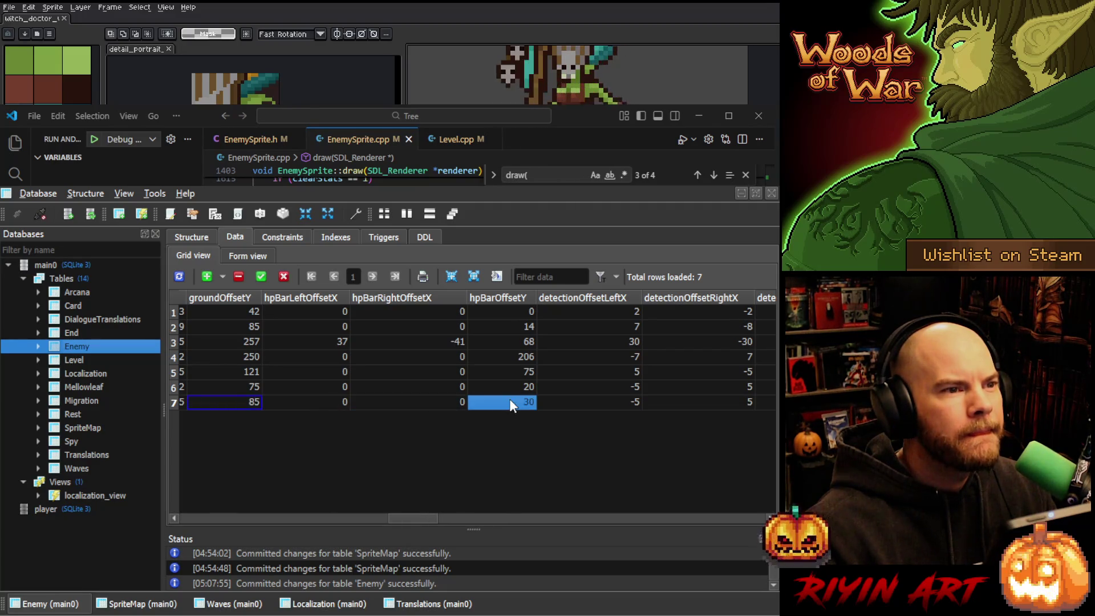
{"action": "left_click", "coordinate": [587, 402]}
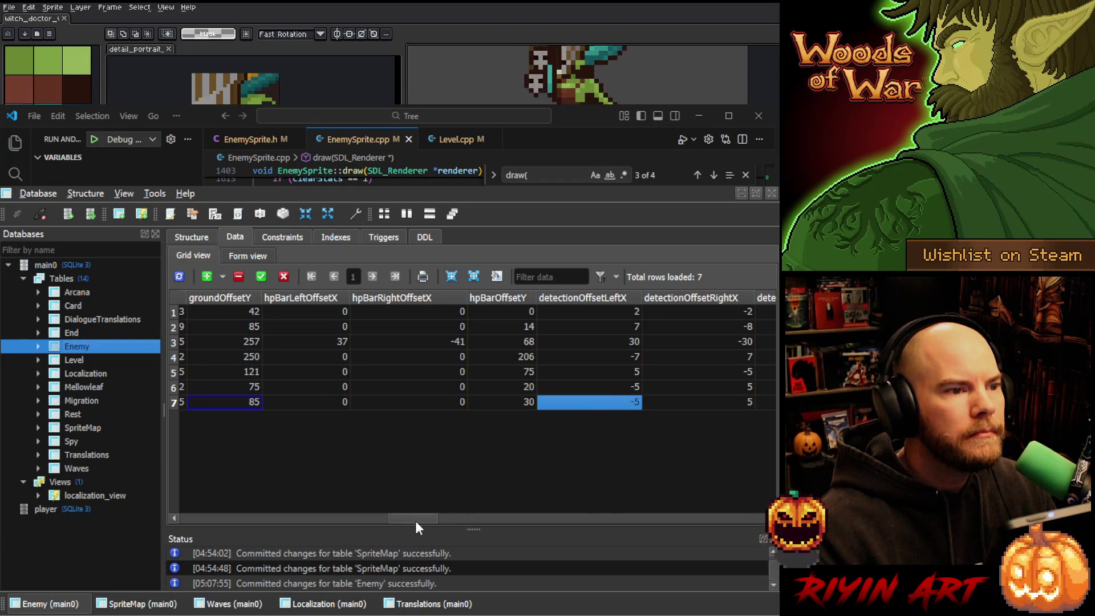
{"action": "left_click_drag", "start_coordinate": [415, 521], "coordinate": [434, 520]}
{"action": "double_click", "coordinate": [419, 403]}
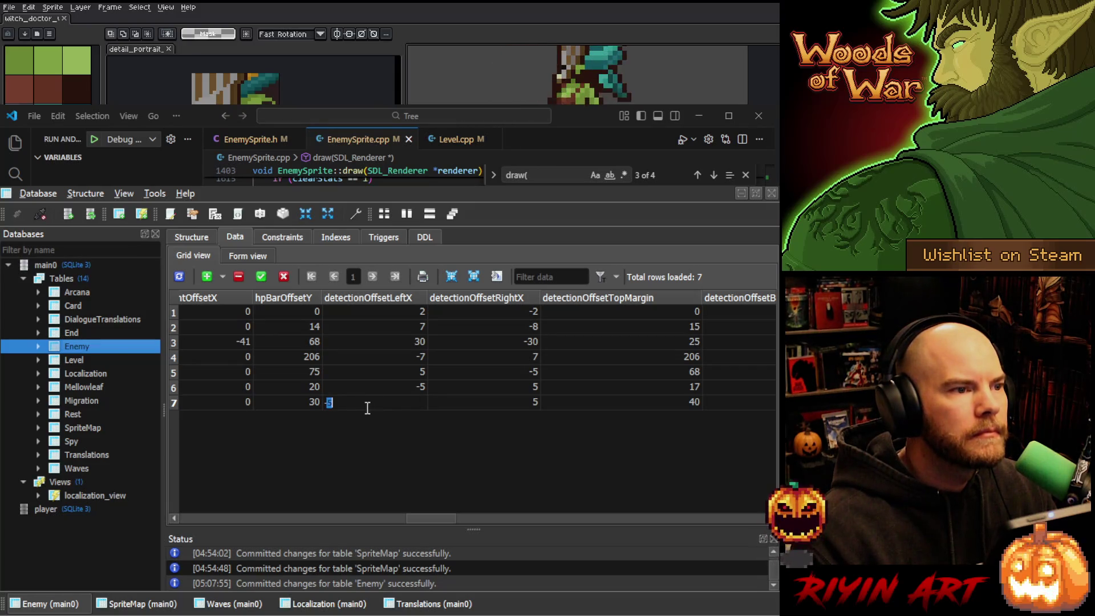
{"action": "type", "text": "-10"}
{"action": "left_click", "coordinate": [513, 402]}
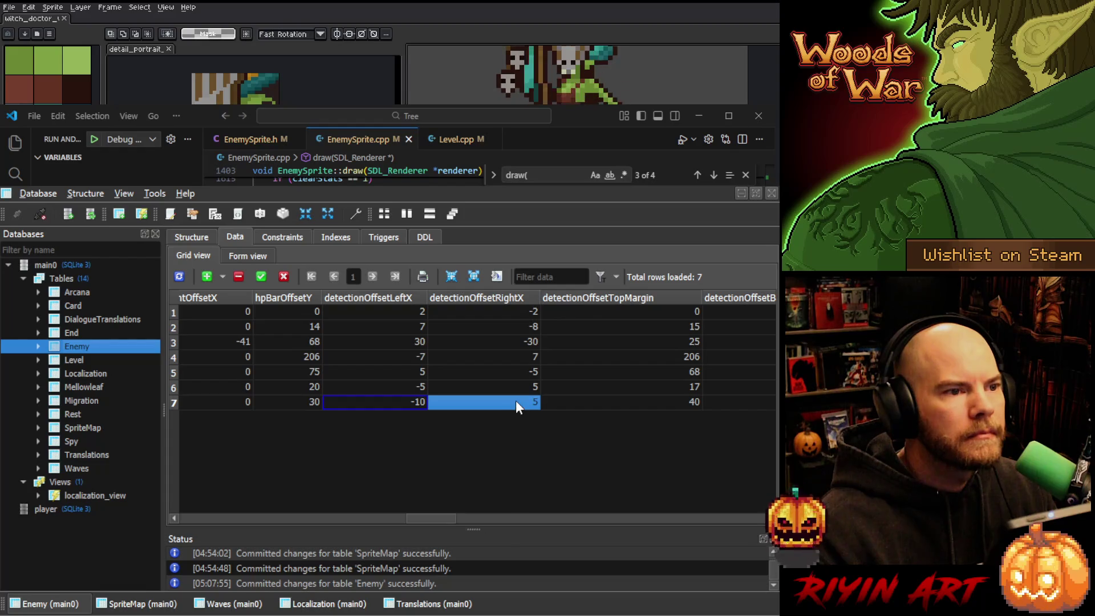
{"action": "type", "text": "10"}
{"action": "key", "text": "Return"}
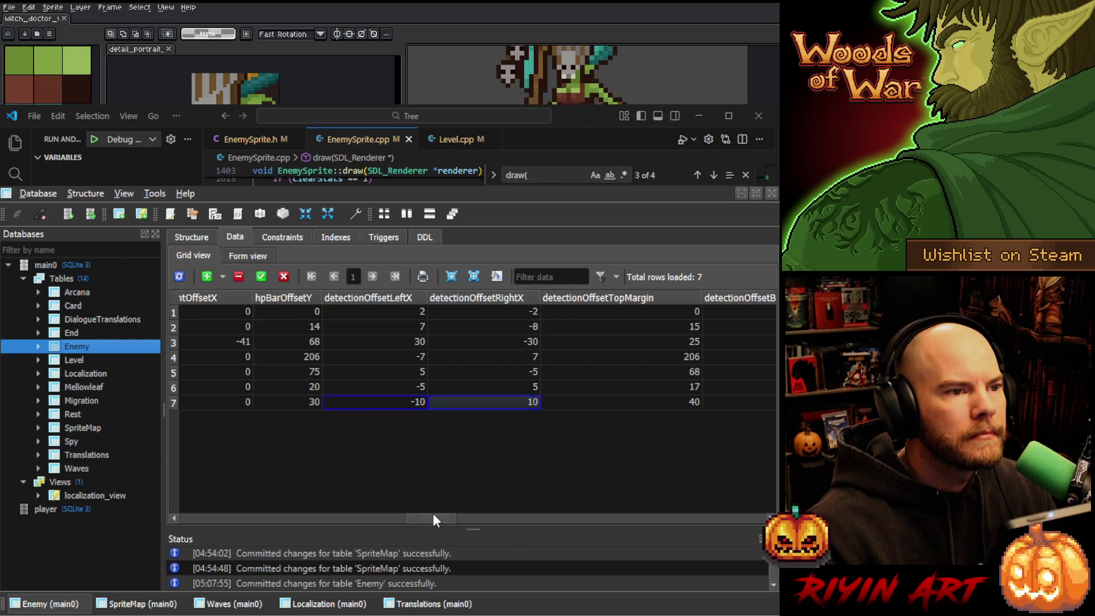
{"action": "scroll", "coordinate": [432, 516], "scroll_direction": "down", "scroll_amount": 5}
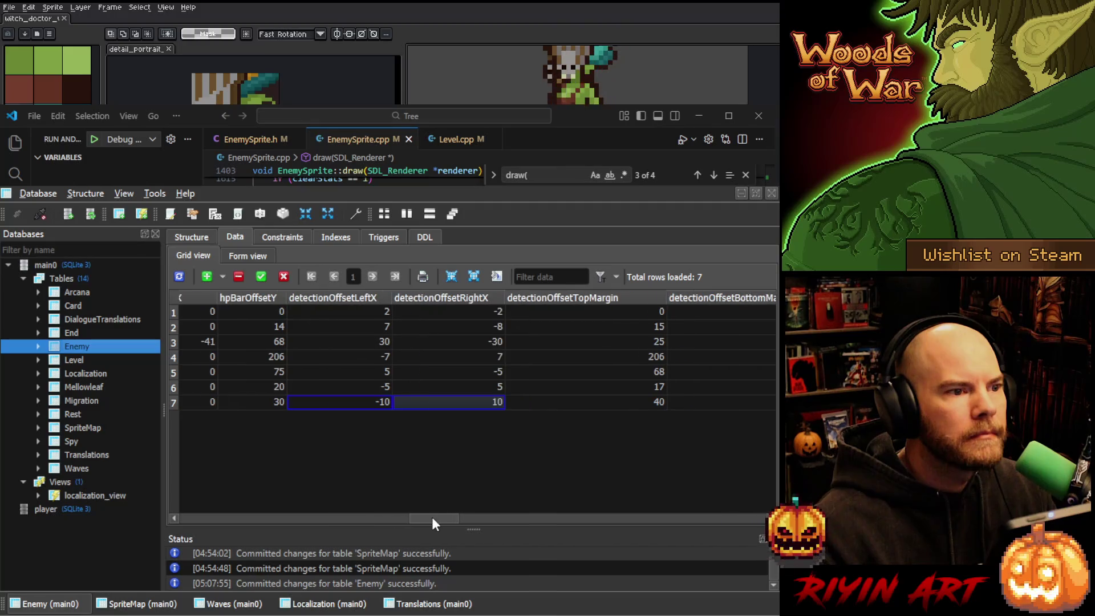
{"action": "left_click_drag", "start_coordinate": [444, 515], "coordinate": [450, 513]}
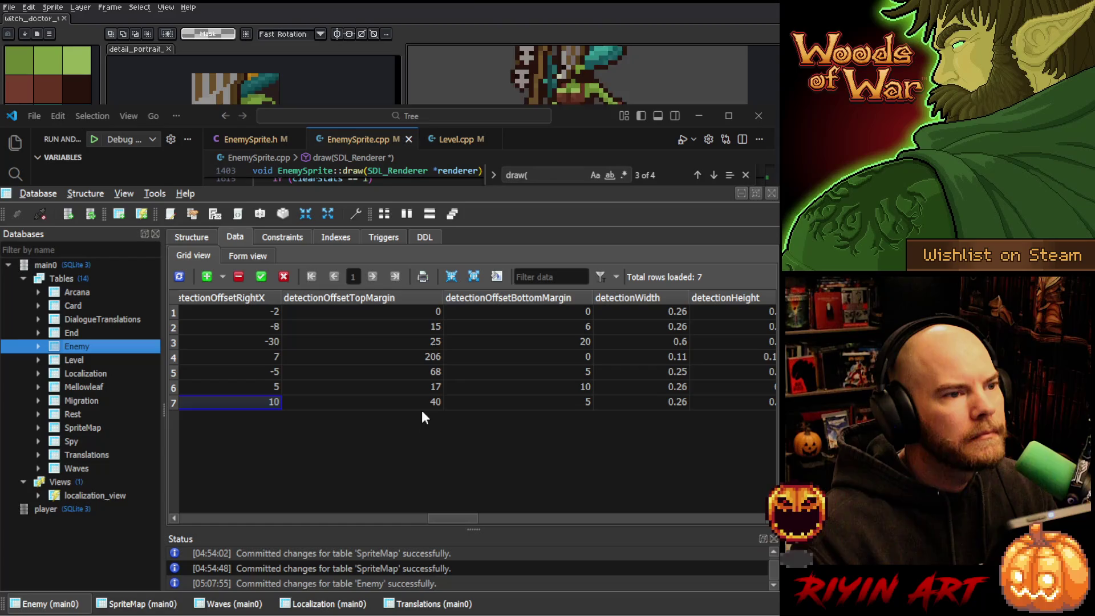
Lower row 7's detectionOffsetTopMargin from 40 to 38, then bring VS Code forward
{"action": "left_click", "coordinate": [435, 402]}
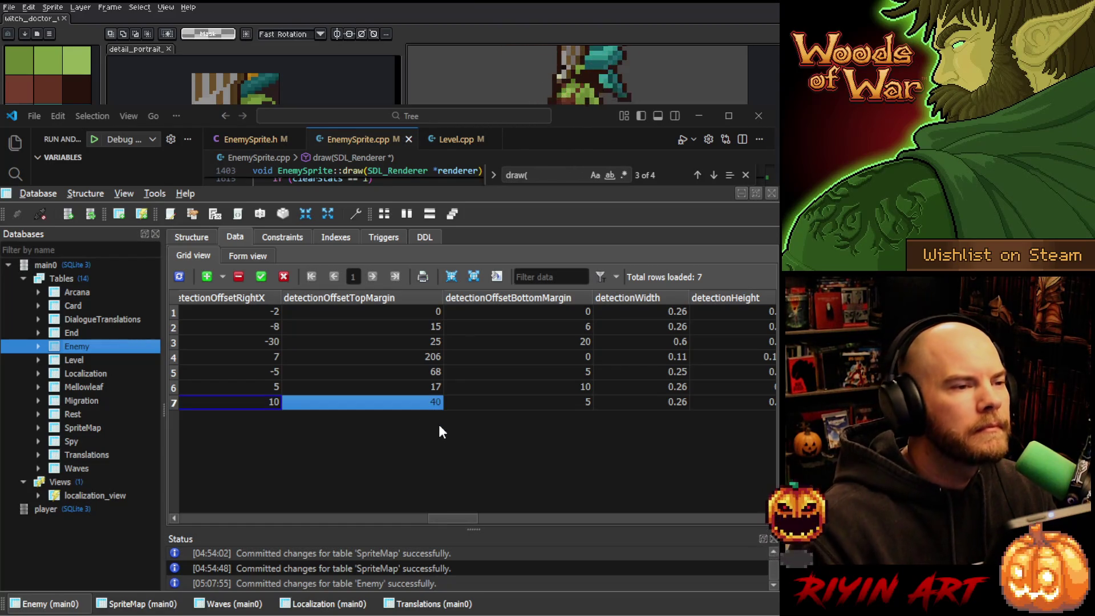
{"action": "type", "text": "38"}
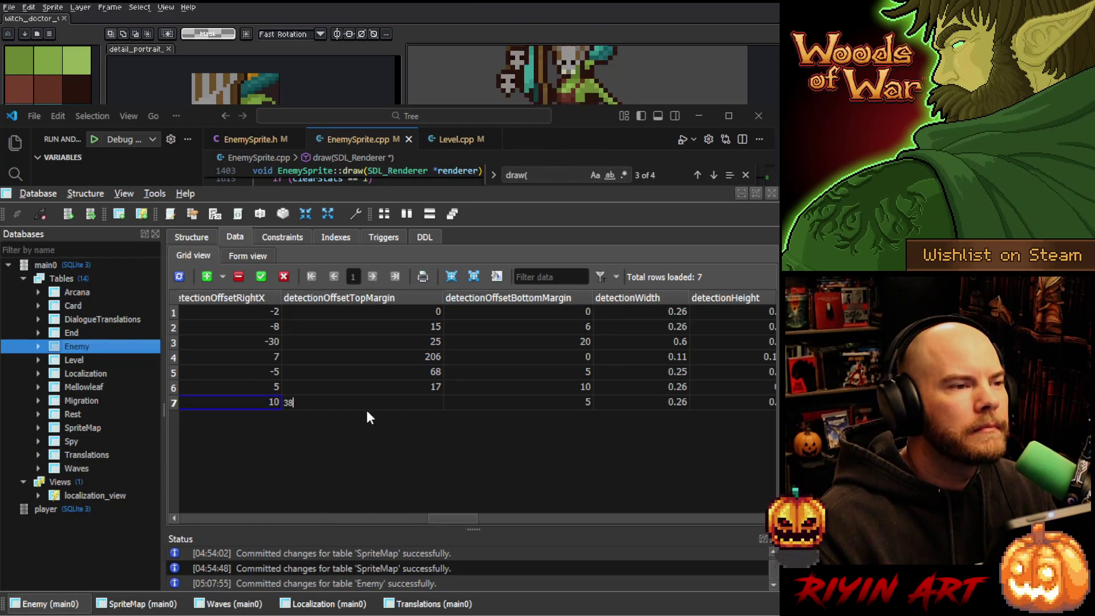
{"action": "key", "text": "Return"}
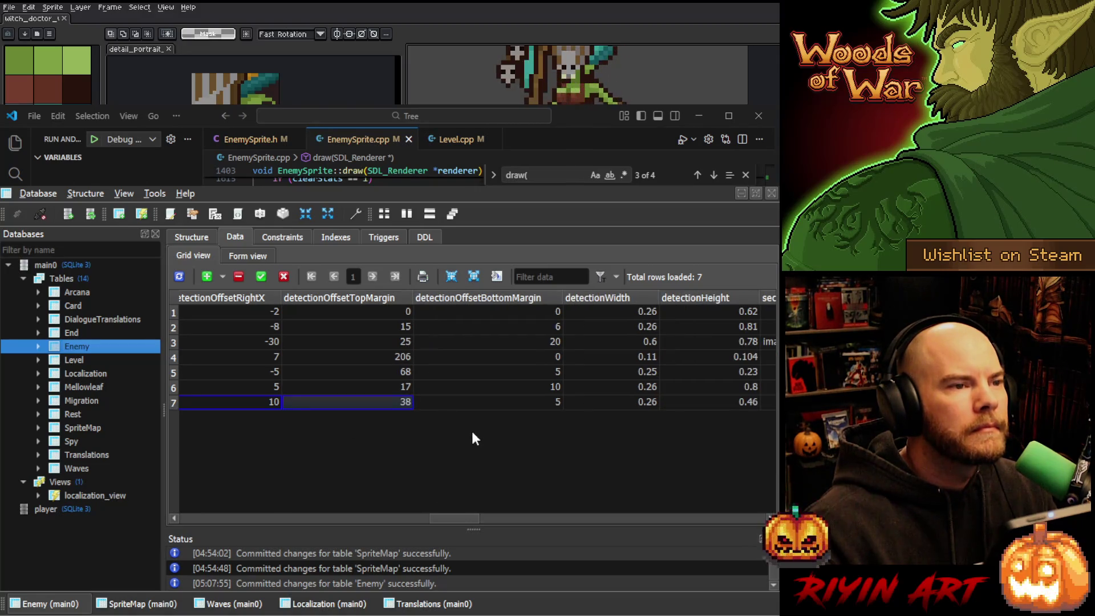
{"action": "left_click", "coordinate": [521, 403]}
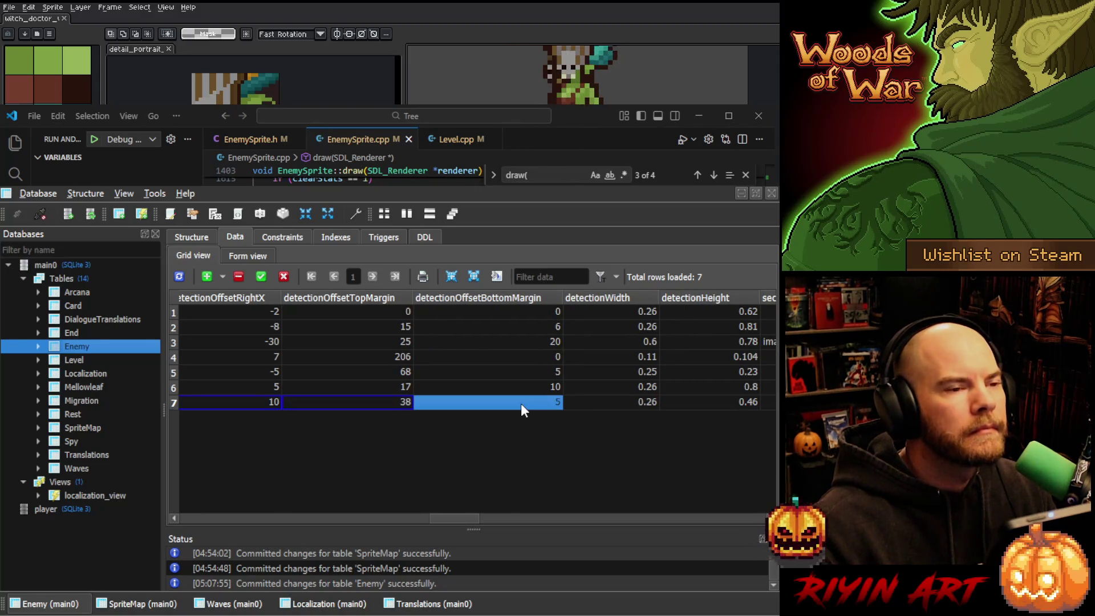
{"action": "left_click", "coordinate": [535, 446]}
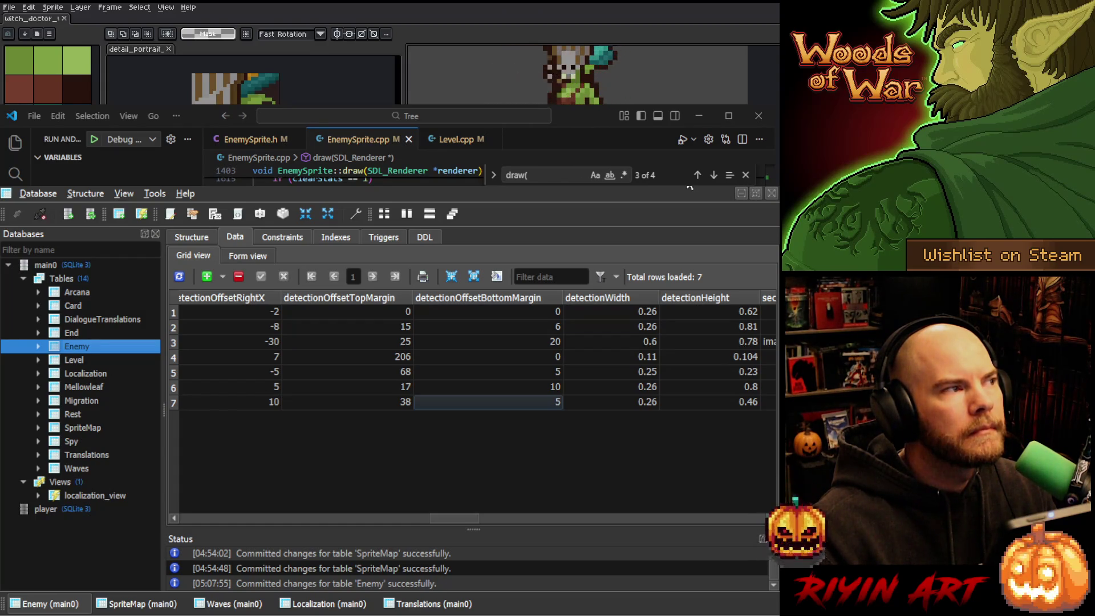
{"action": "left_click", "coordinate": [689, 185]}
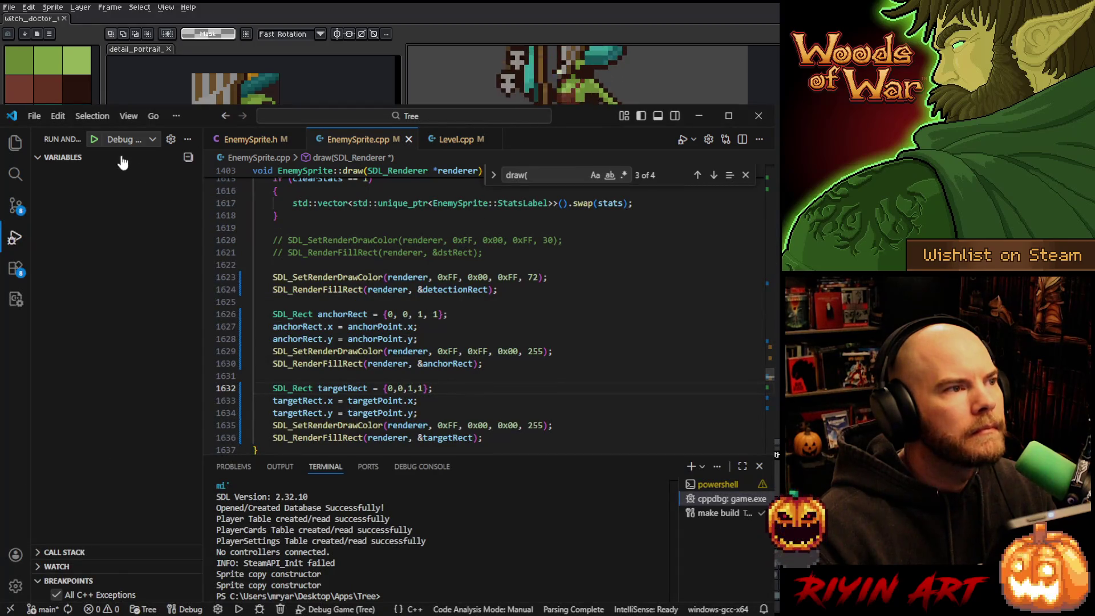
Launch the game under the debugger and load the Bank save
{"action": "left_click", "coordinate": [93, 142]}
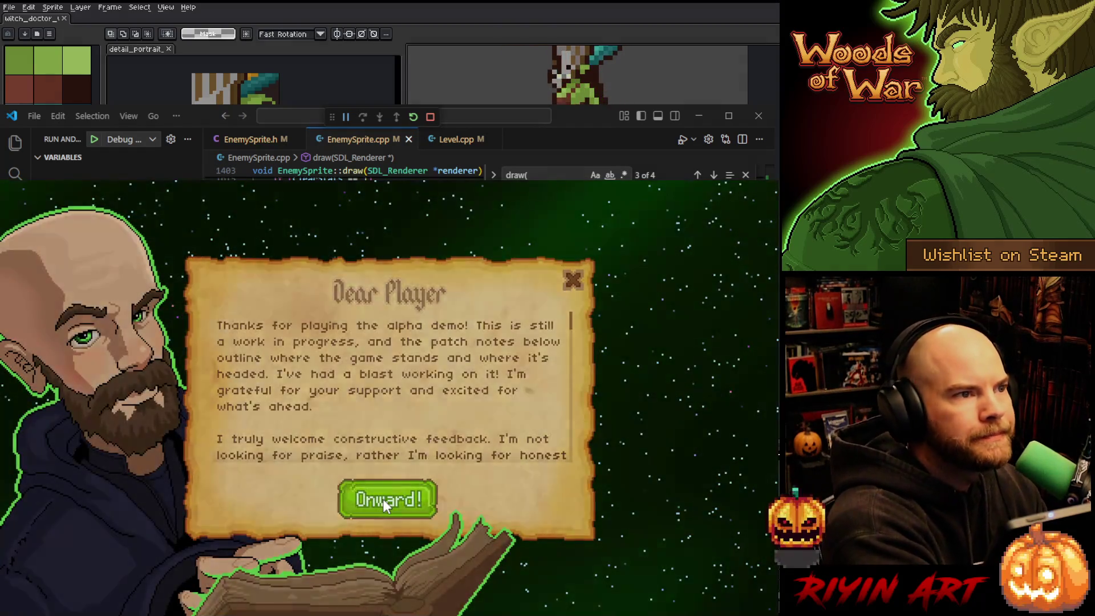
{"action": "left_click", "coordinate": [385, 502]}
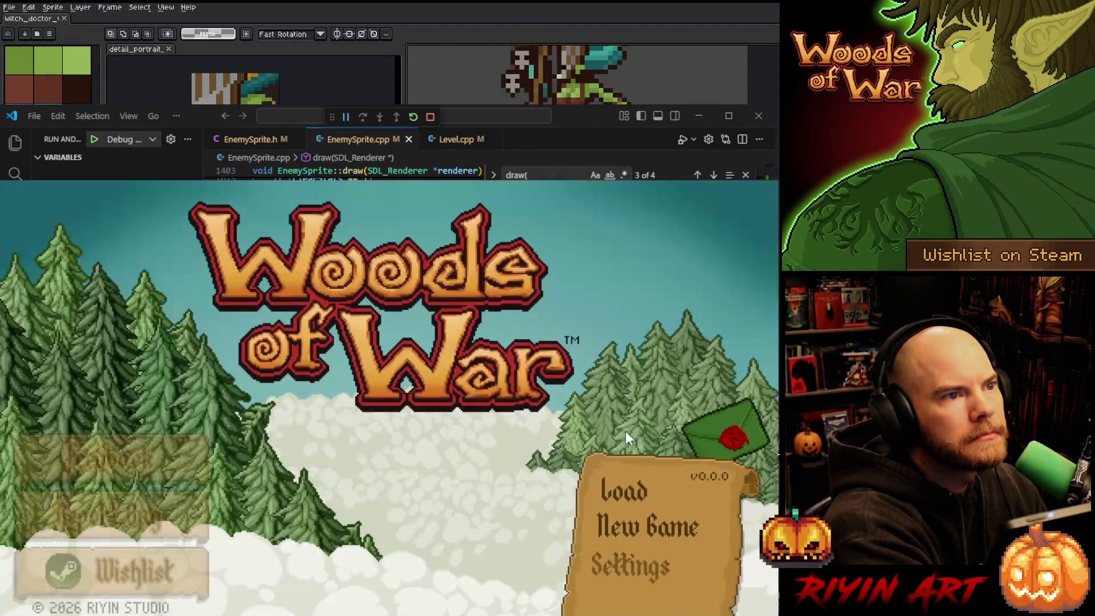
{"action": "left_click", "coordinate": [626, 488]}
{"action": "left_click", "coordinate": [360, 368]}
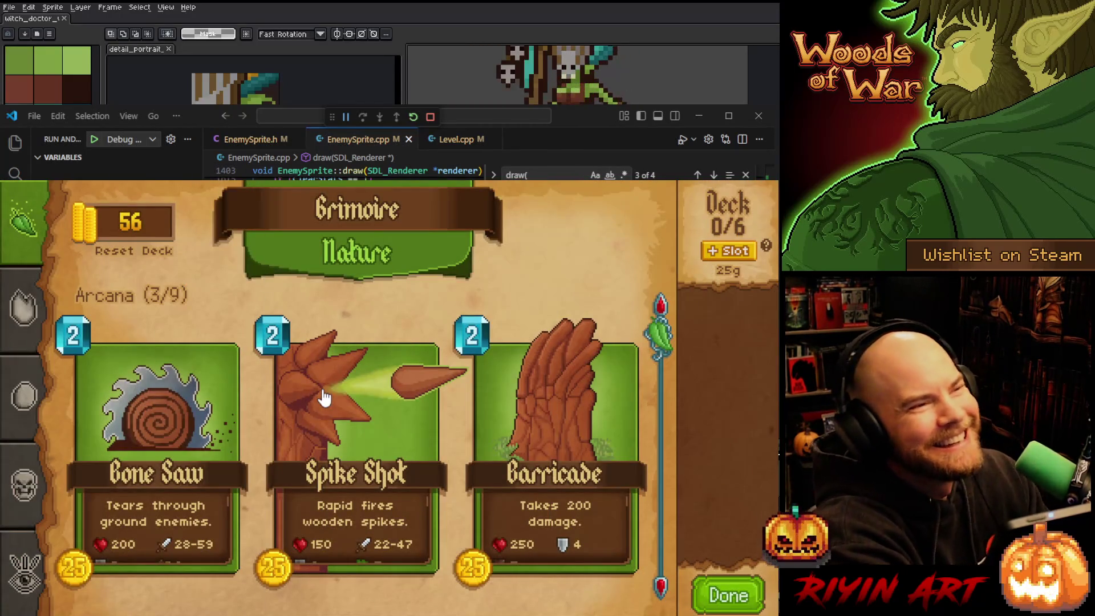
Buy Barricade and add copies so the deck holds four Barricades
{"action": "left_click", "coordinate": [539, 381]}
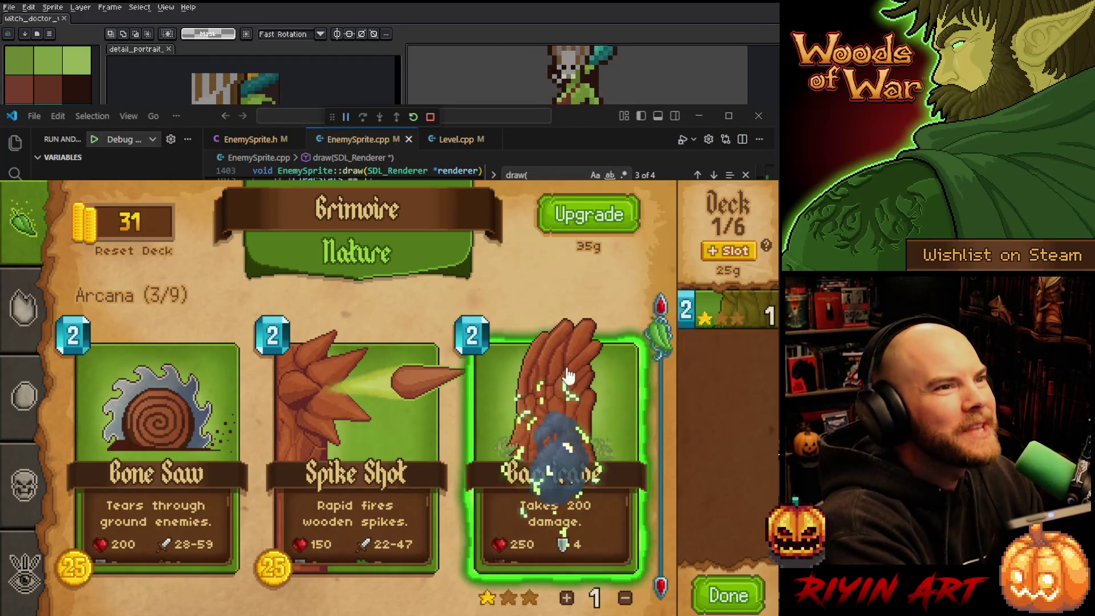
{"action": "left_click", "coordinate": [707, 317]}
{"action": "left_click", "coordinate": [707, 317]}
{"action": "left_click", "coordinate": [707, 317]}
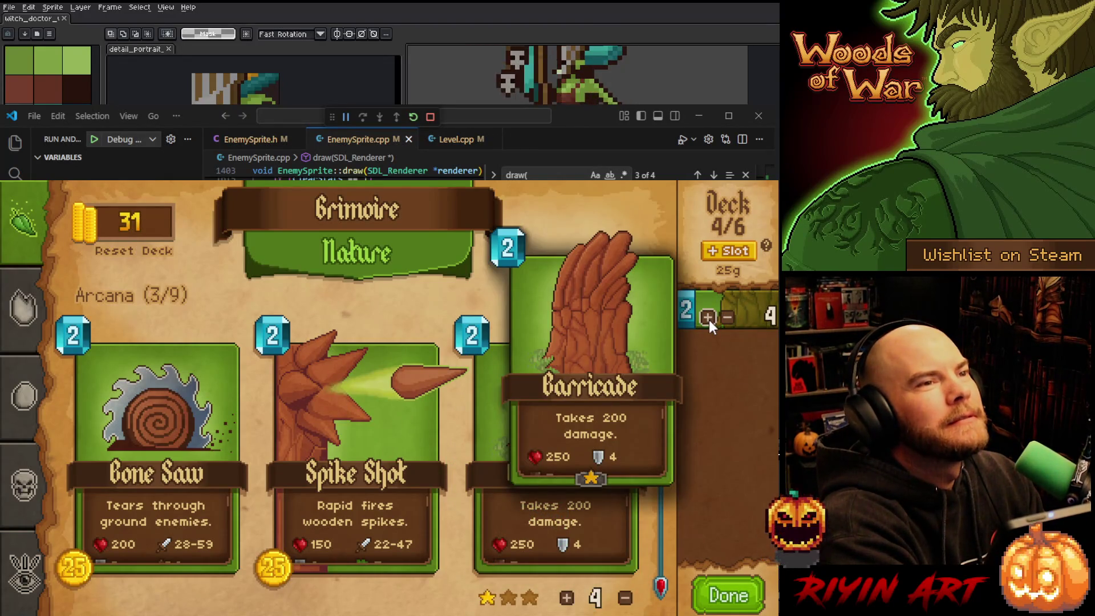
{"action": "left_click", "coordinate": [707, 317]}
{"action": "left_click", "coordinate": [707, 317]}
{"action": "left_click", "coordinate": [727, 596]}
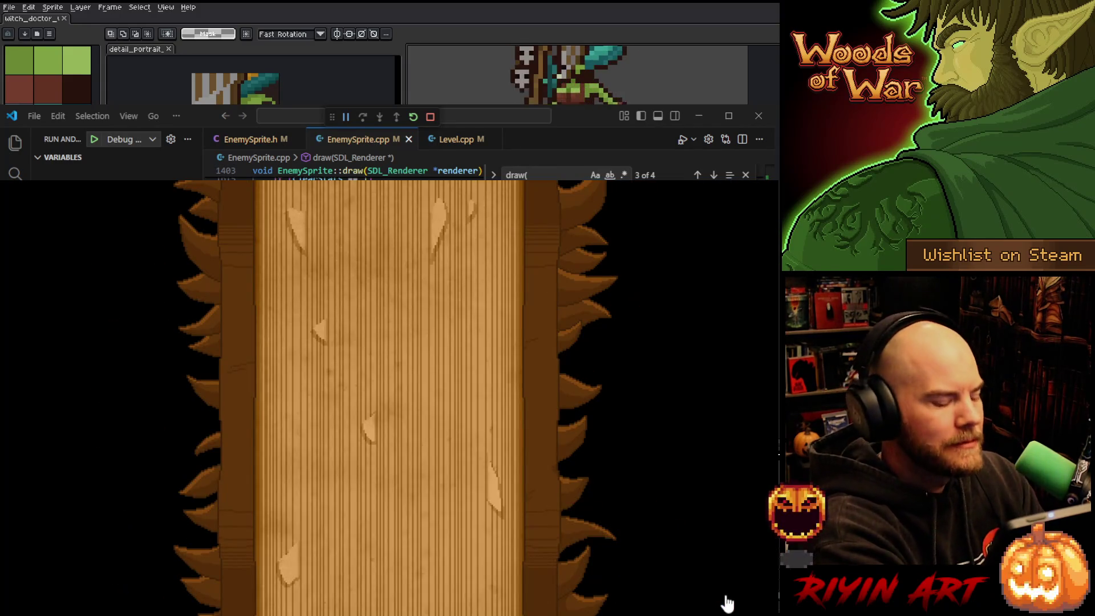
Dismiss the Run the Gauntlet prompt and switch to the sprite editor
{"action": "key", "text": "e"}
{"action": "key", "text": "Escape"}
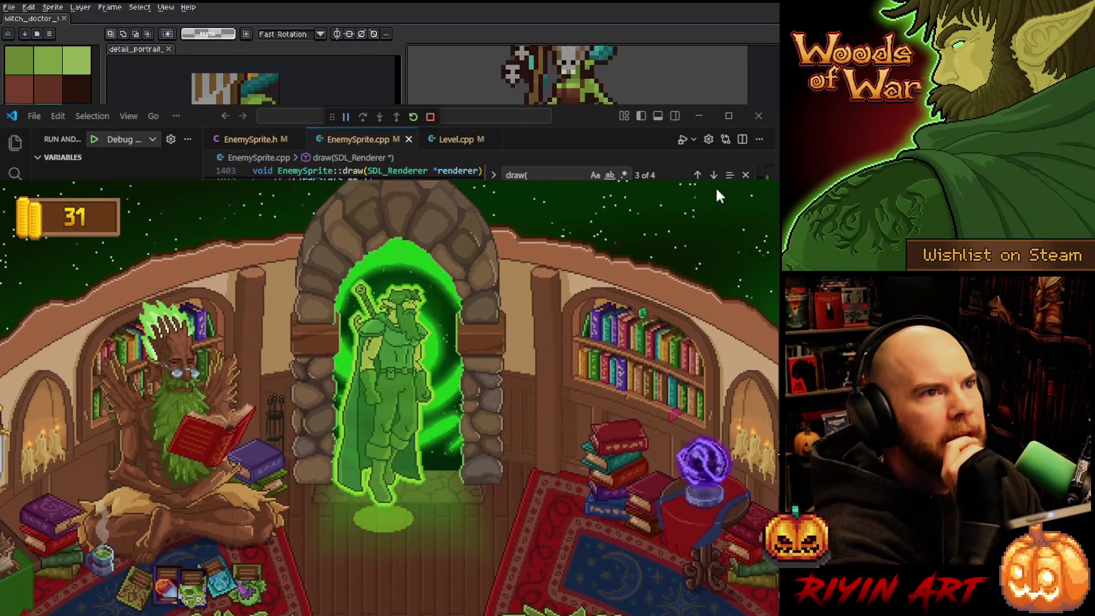
{"action": "key", "text": "alt+Tab"}
{"action": "left_click", "coordinate": [698, 115]}
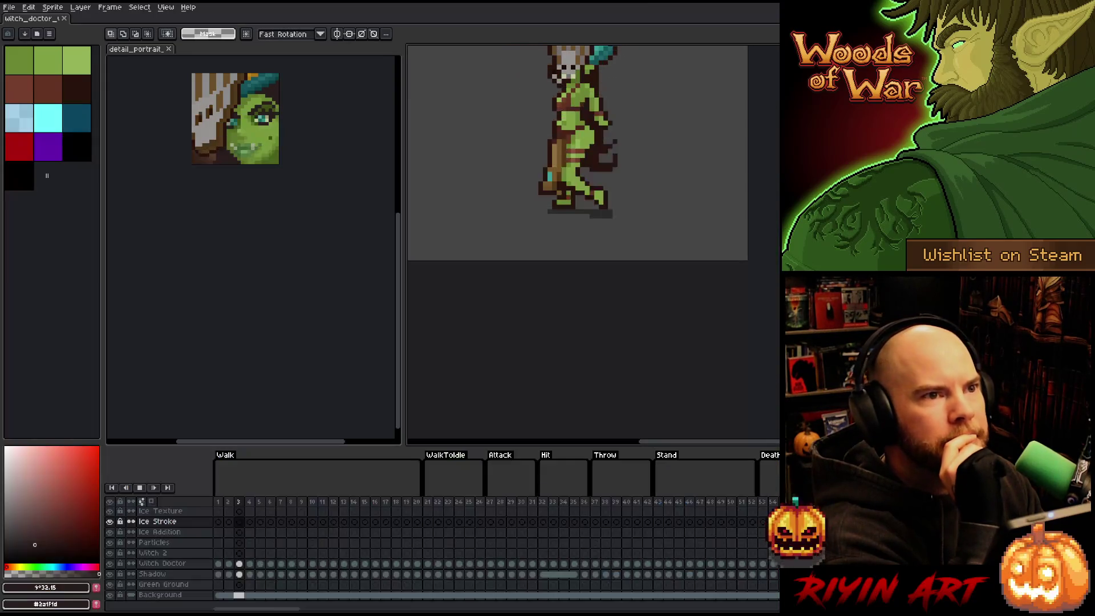
Flip the detail_portrait sprite horizontally
{"action": "left_click", "coordinate": [200, 280]}
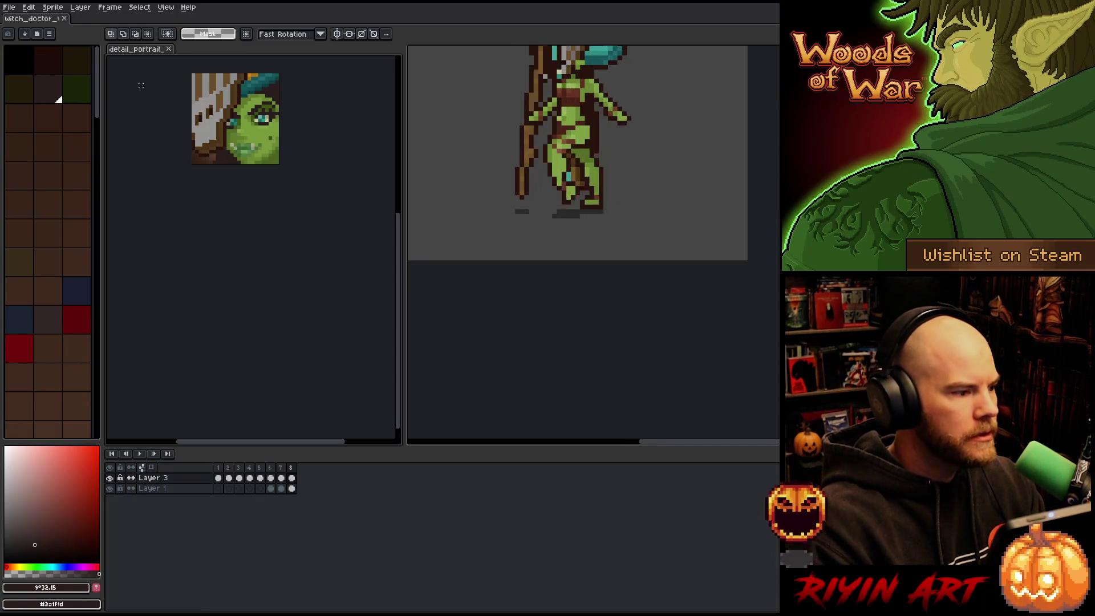
{"action": "left_click", "coordinate": [50, 7]}
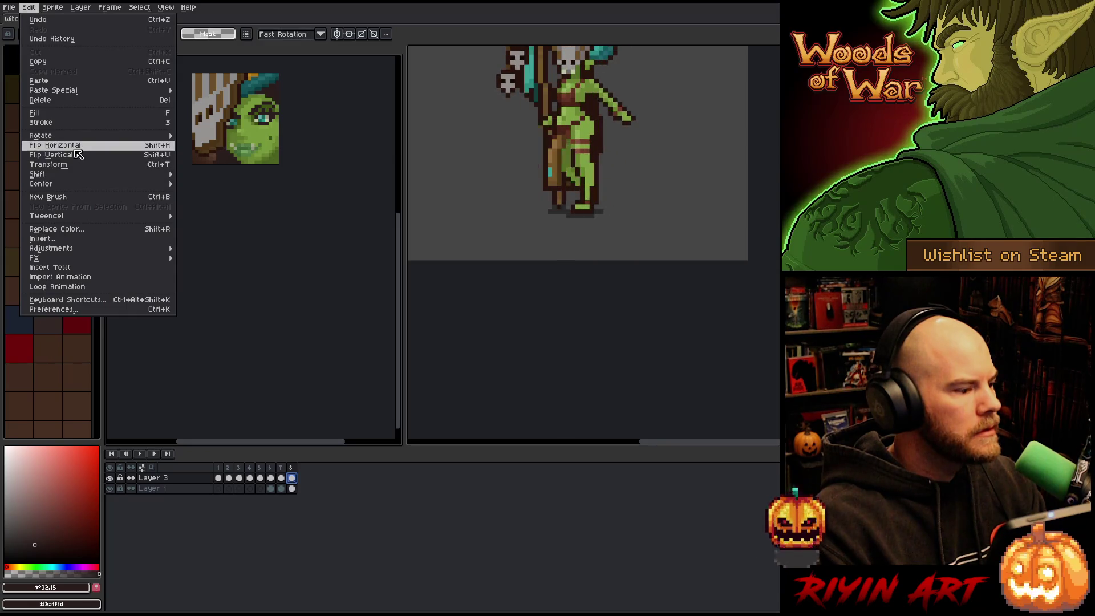
{"action": "left_click", "coordinate": [75, 149]}
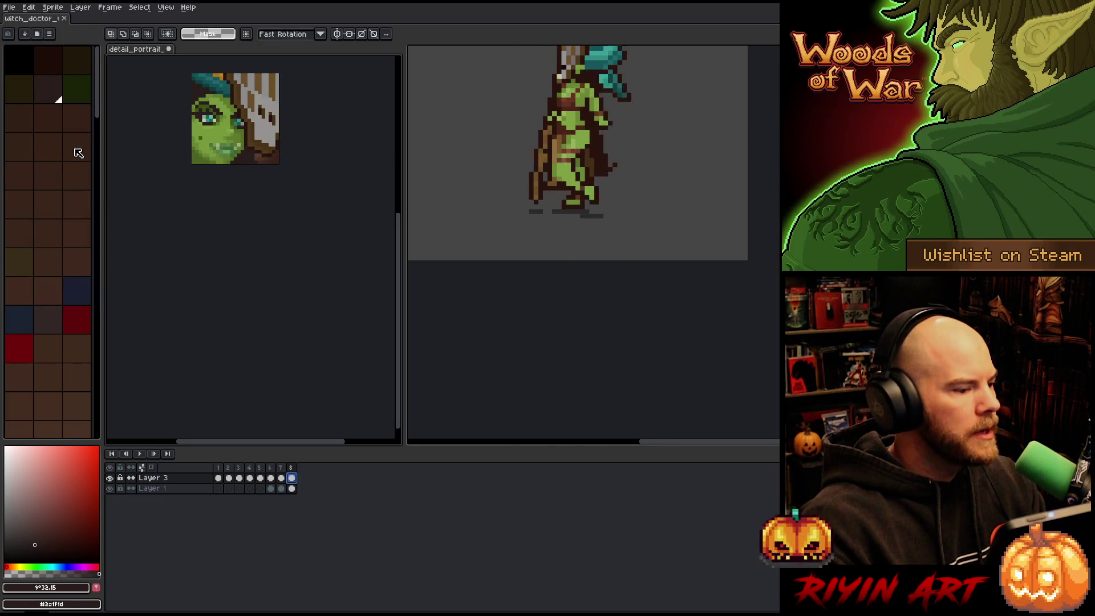
Export the portrait sprite sheet over detail_portrait.png, confirming the overwrite, and save the file
{"action": "left_click", "coordinate": [9, 7]}
{"action": "mouse_move", "coordinate": [23, 93]}
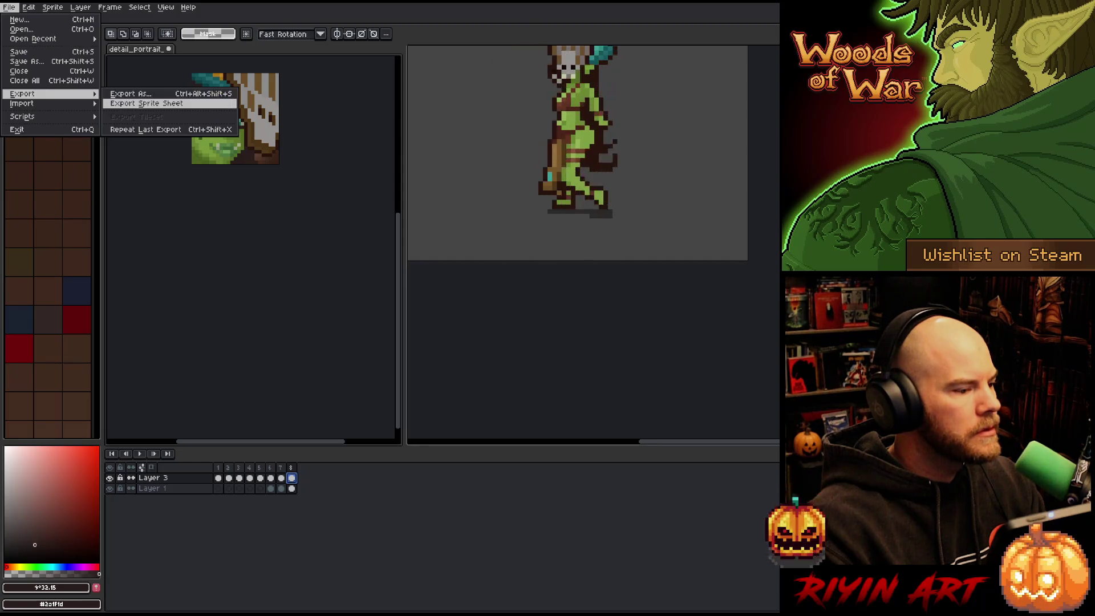
{"action": "left_click", "coordinate": [146, 103]}
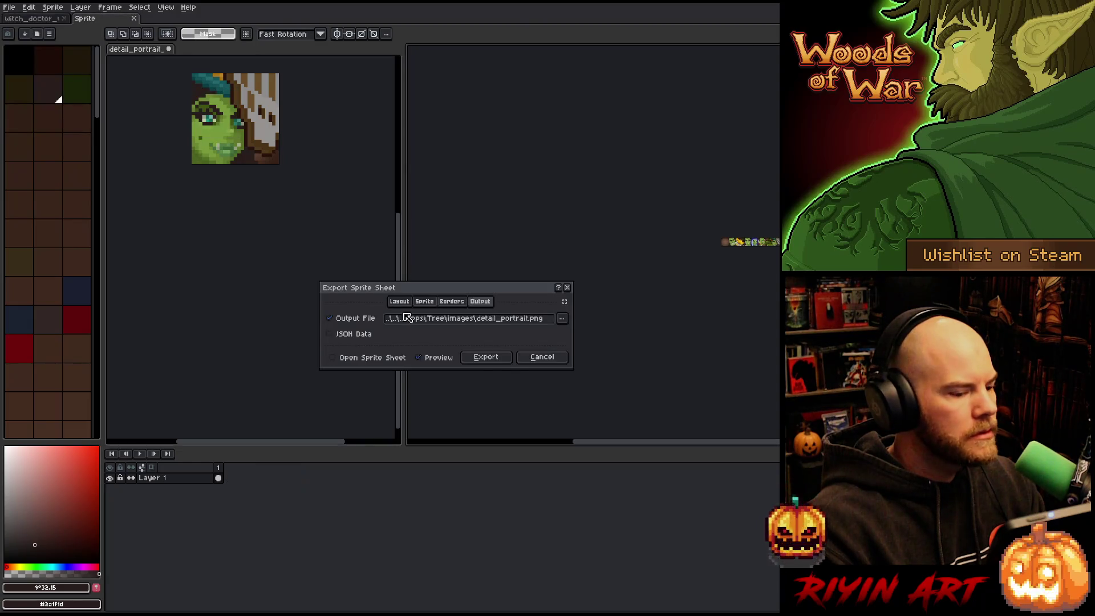
{"action": "left_click", "coordinate": [486, 358]}
{"action": "left_click", "coordinate": [530, 340]}
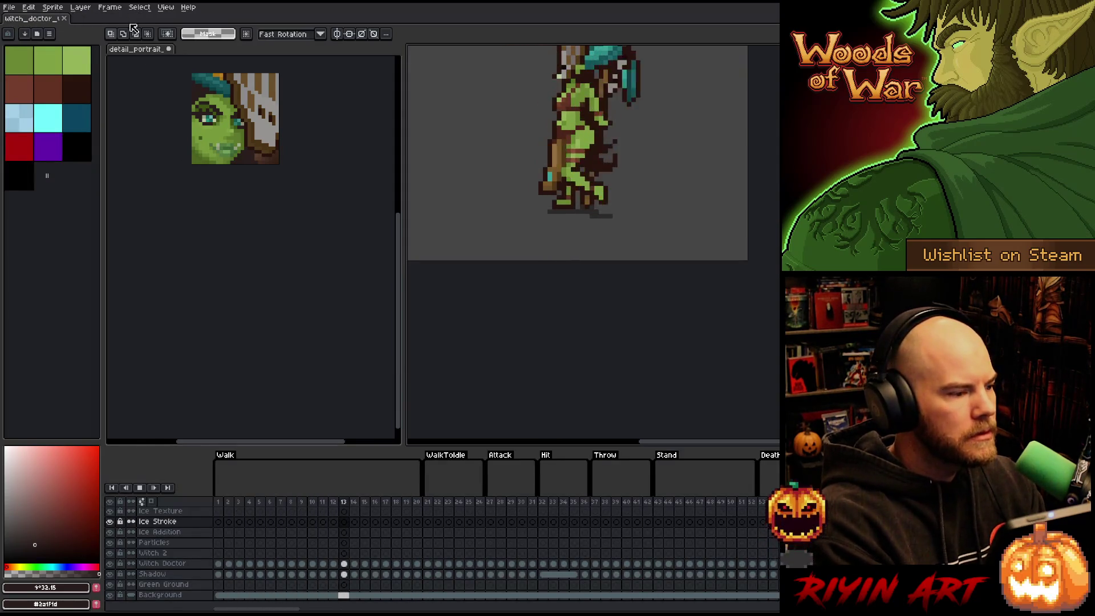
{"action": "left_click", "coordinate": [126, 53]}
{"action": "key", "text": "ctrl+s"}
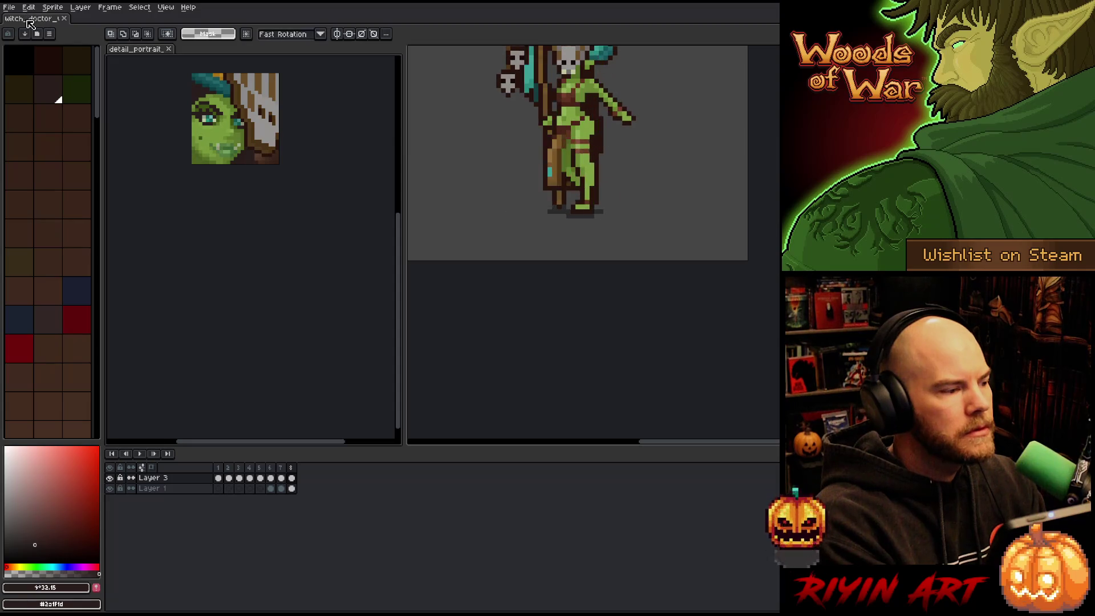
{"action": "left_click", "coordinate": [29, 19]}
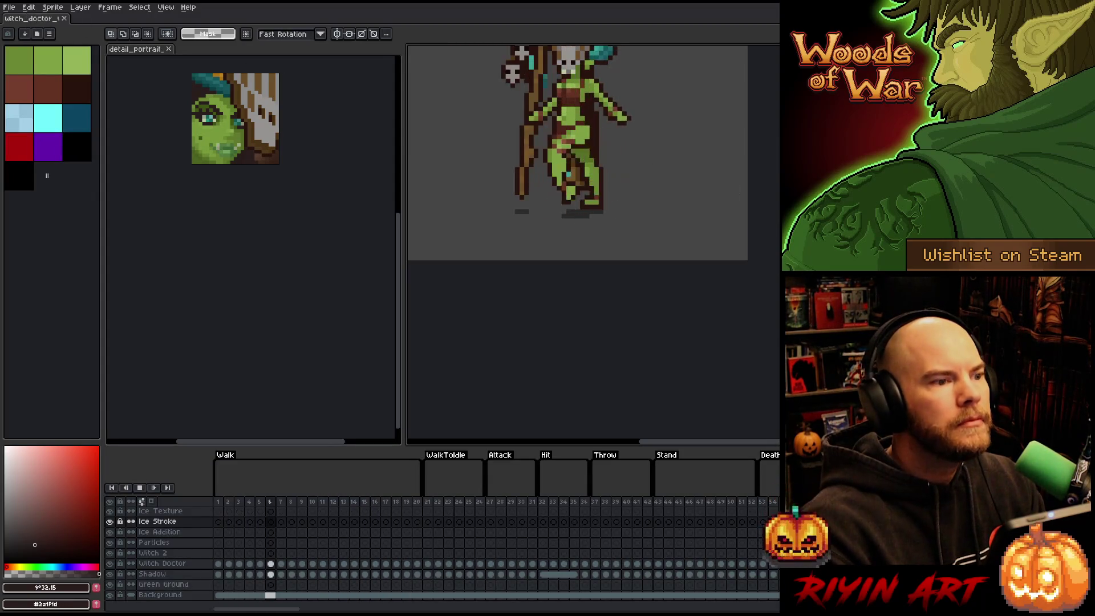
{"action": "key", "text": "alt+Tab"}
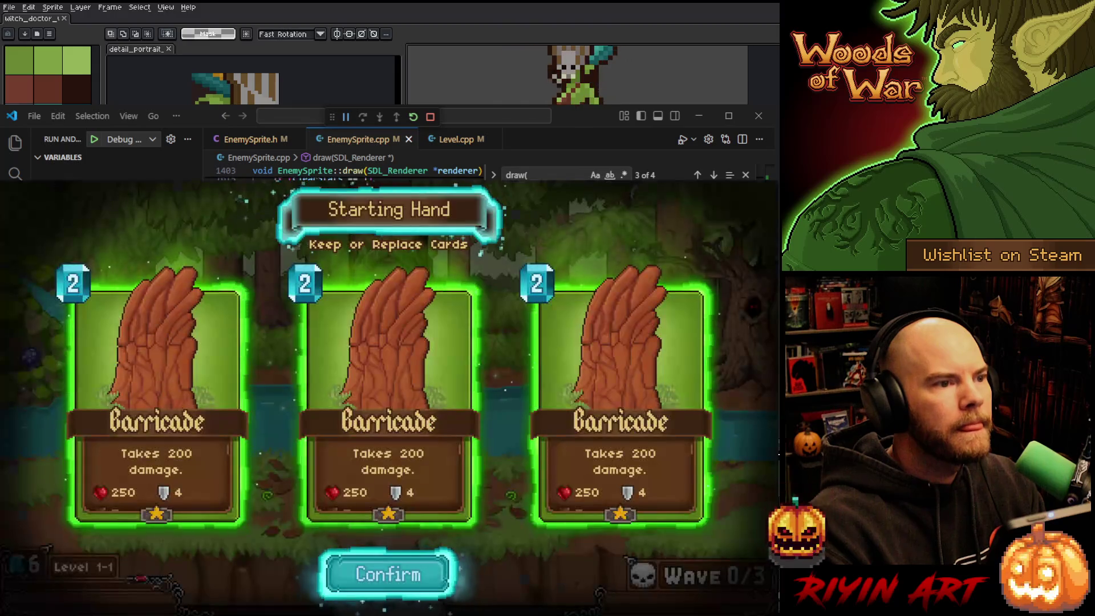
Confirm the three-Barricade starting hand and drag one Barricade onto the forest battlefield
{"action": "left_click", "coordinate": [386, 579]}
{"action": "mouse_move", "coordinate": [386, 579]}
{"action": "left_mouse_down"}
{"action": "mouse_move", "coordinate": [483, 515]}
{"action": "mouse_move", "coordinate": [521, 506]}
{"action": "mouse_move", "coordinate": [330, 526]}
{"action": "mouse_move", "coordinate": [302, 515]}
{"action": "left_mouse_up"}
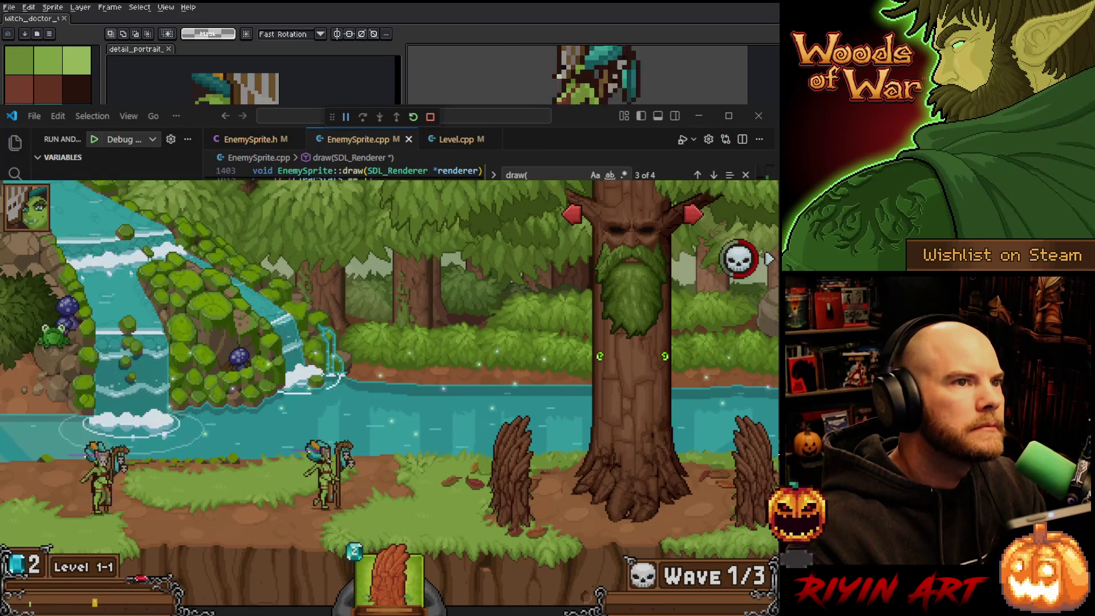
{"action": "key", "text": "alt+Tab"}
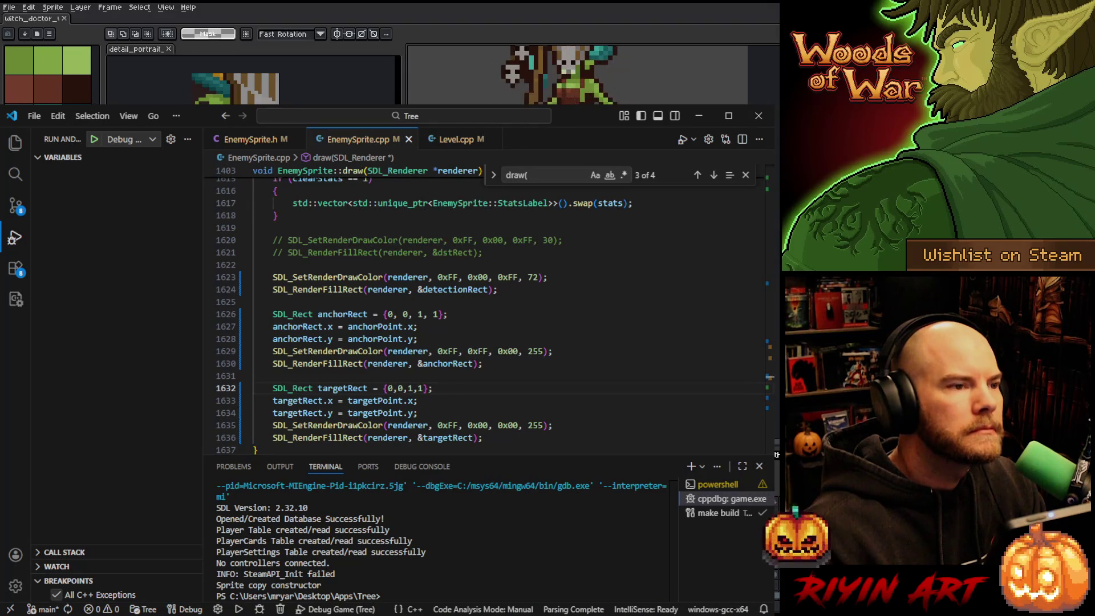
Set Enemy row 7's detection top margin to 40, LeftX to -8 and RightX to 8, then commit
{"action": "key", "text": "alt+Tab"}
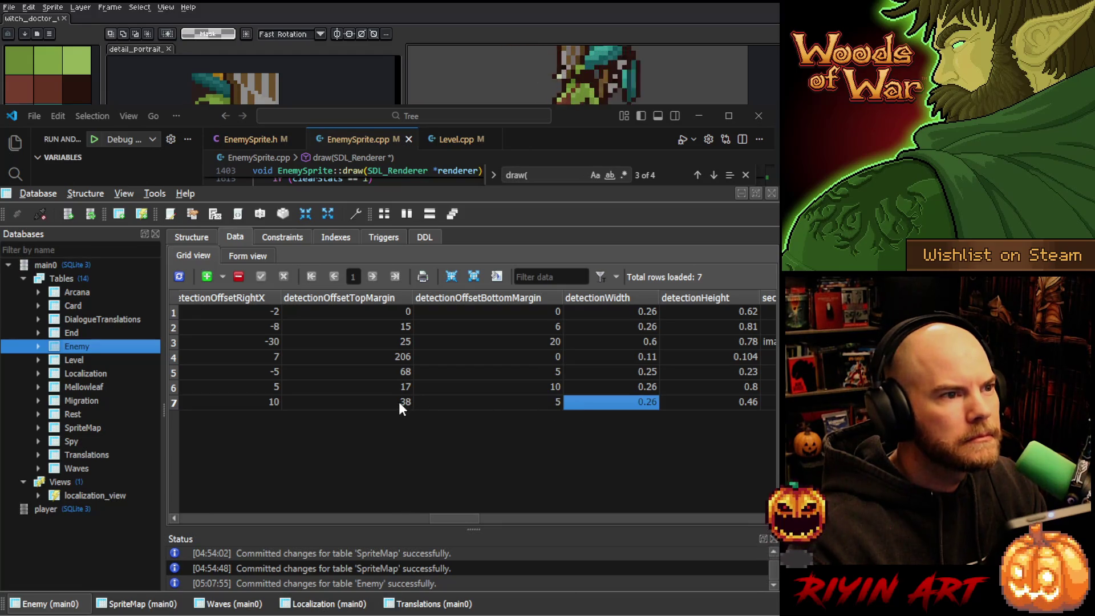
{"action": "type", "text": "40"}
{"action": "key", "text": "Return"}
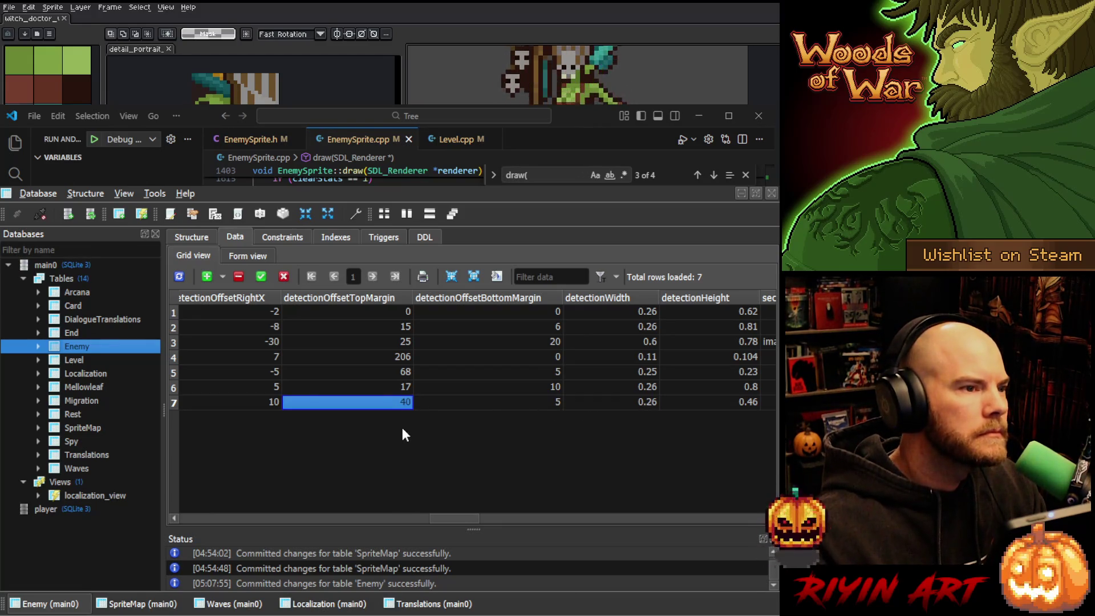
{"action": "left_click_drag", "start_coordinate": [461, 513], "coordinate": [440, 519]}
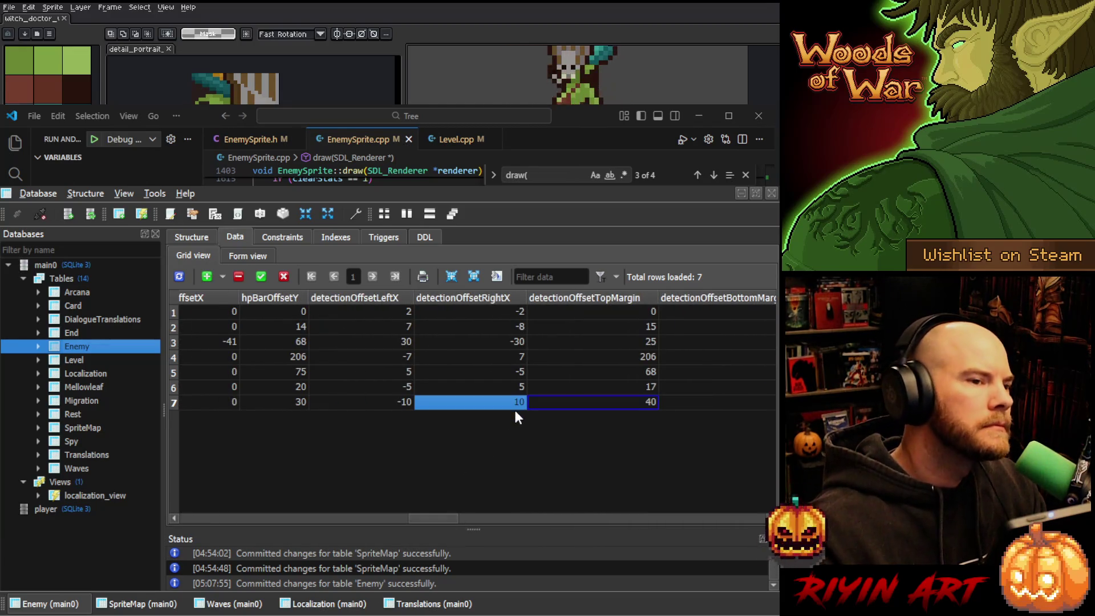
{"action": "type", "text": "8"}
{"action": "double_click", "coordinate": [403, 404]}
{"action": "type", "text": "-8"}
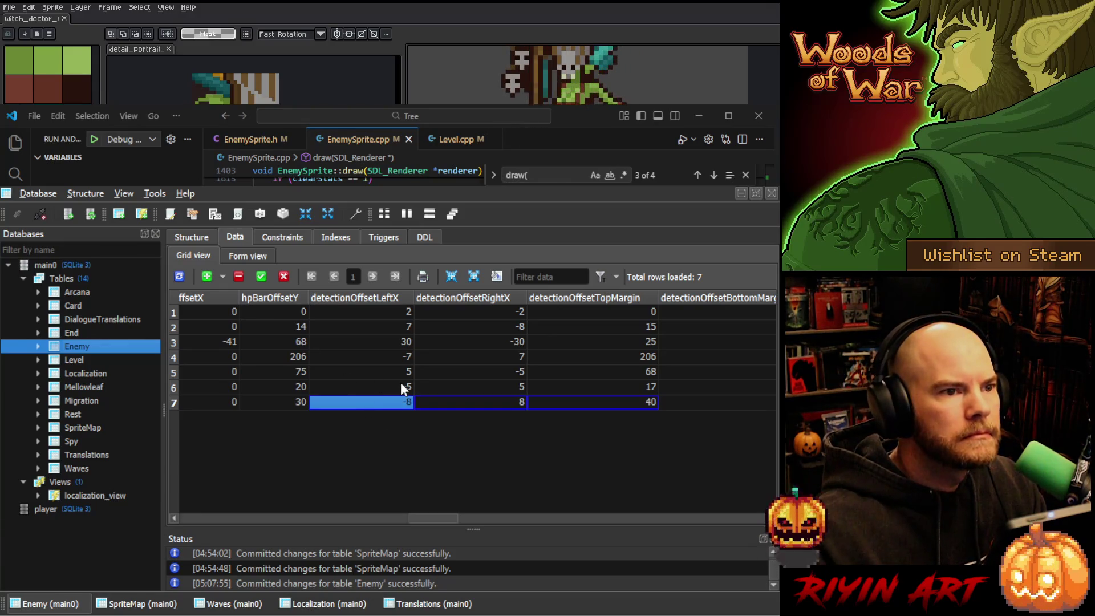
{"action": "left_click", "coordinate": [261, 276]}
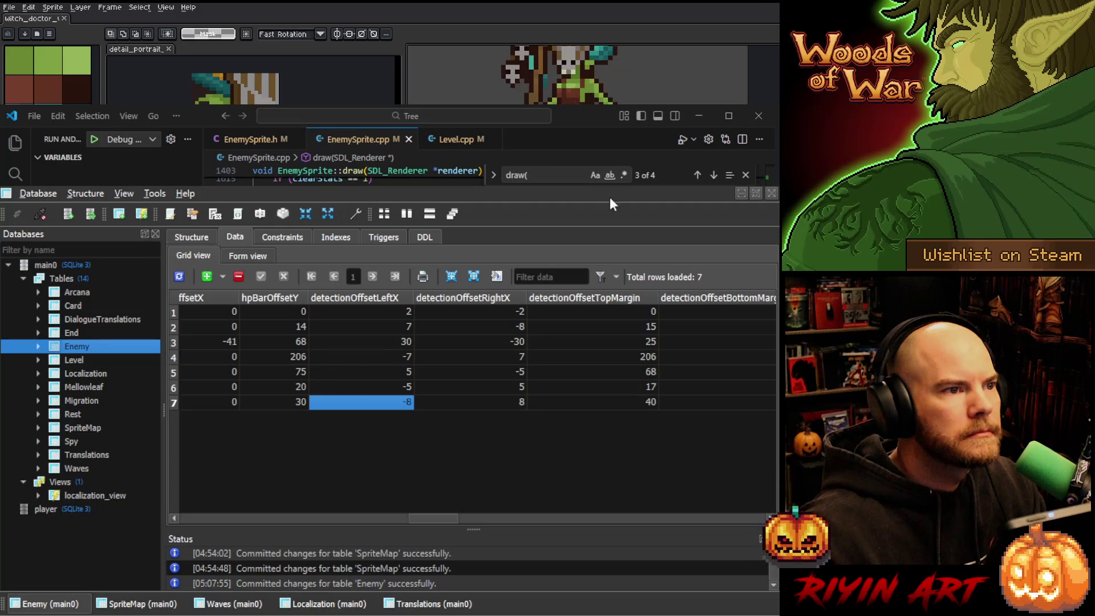
{"action": "left_click", "coordinate": [697, 185]}
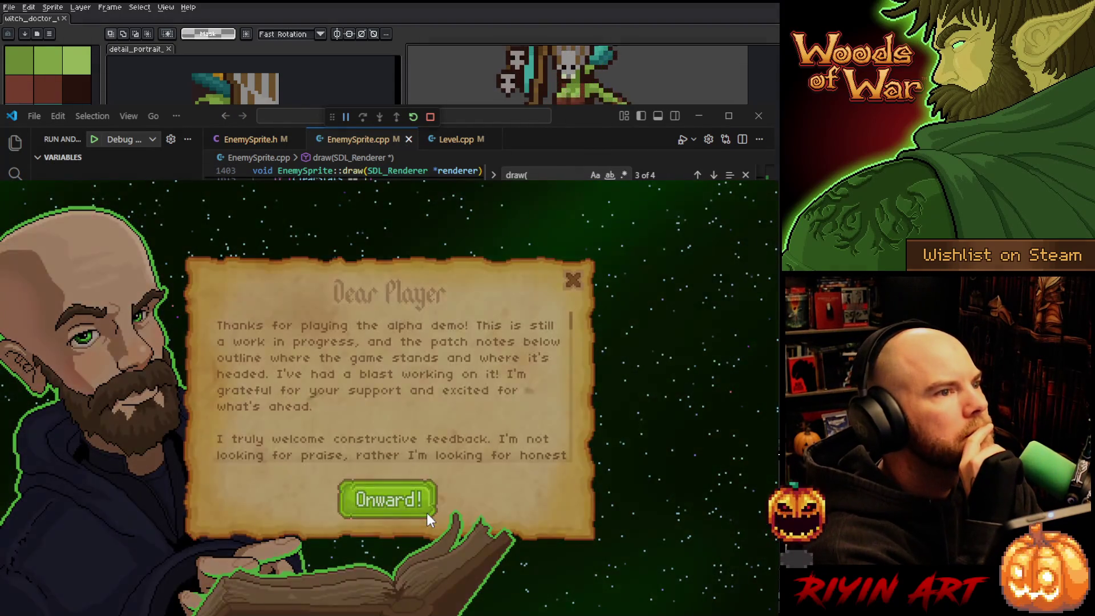
Dismiss the Dear Player letter and load the Bank save
{"action": "left_click", "coordinate": [427, 512]}
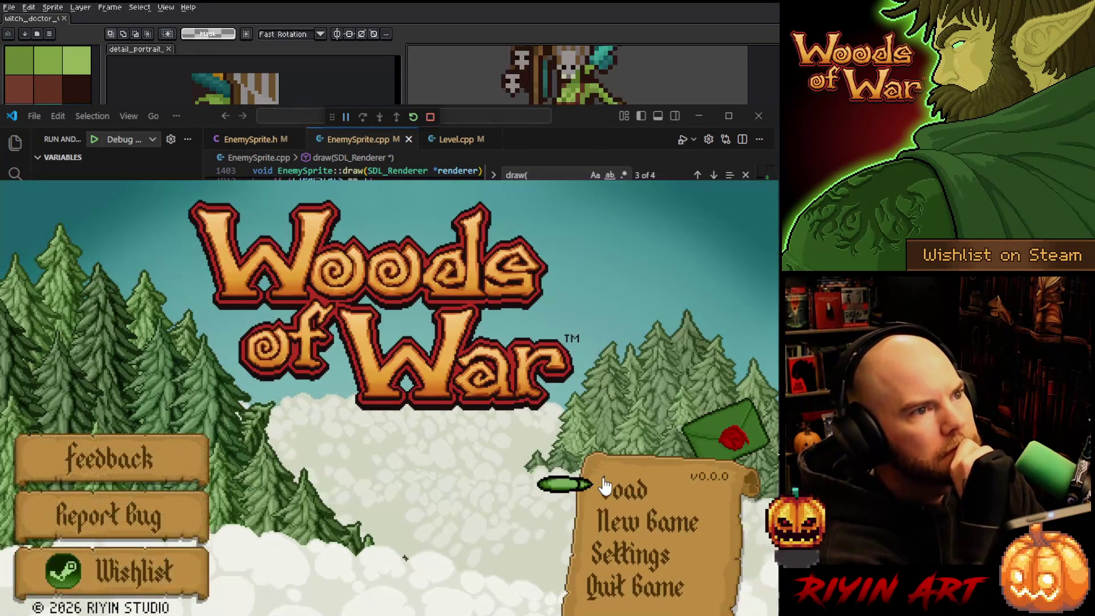
{"action": "left_click", "coordinate": [610, 492]}
{"action": "left_click", "coordinate": [362, 355]}
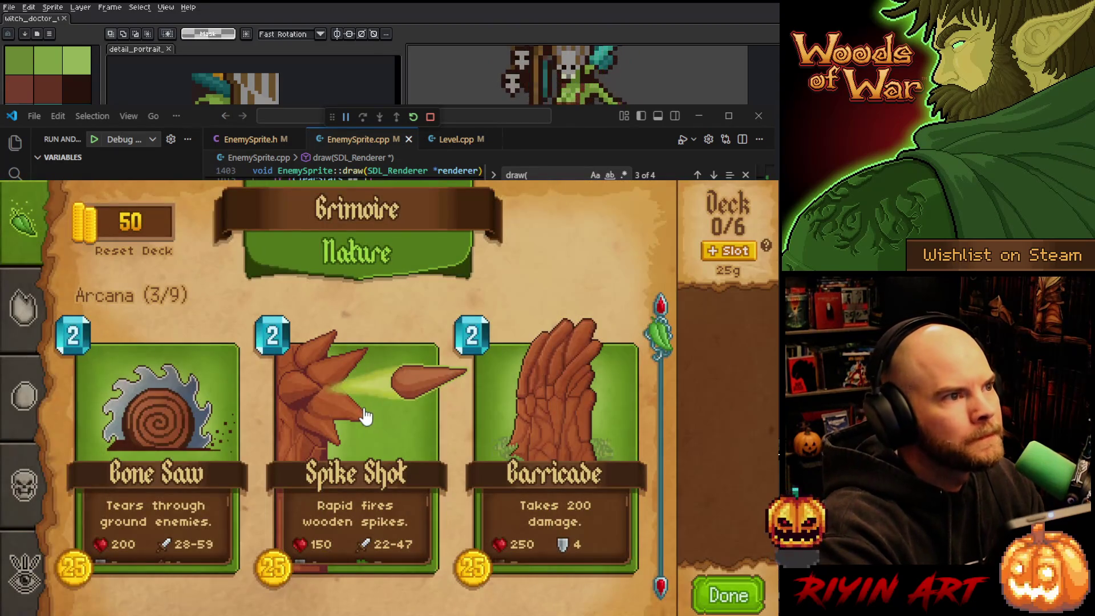
Buy the Barricade card and add copies until the deck holds five Barricades
{"action": "left_click", "coordinate": [368, 417]}
{"action": "scroll", "coordinate": [366, 417], "scroll_direction": "down", "scroll_amount": 2}
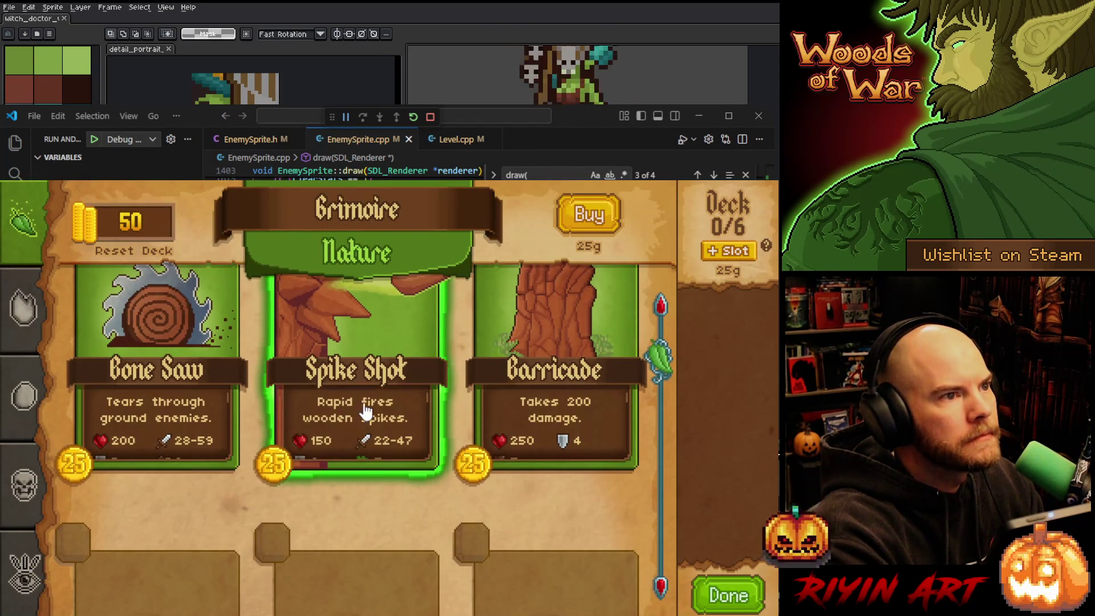
{"action": "left_click", "coordinate": [556, 365]}
{"action": "left_click", "coordinate": [588, 222]}
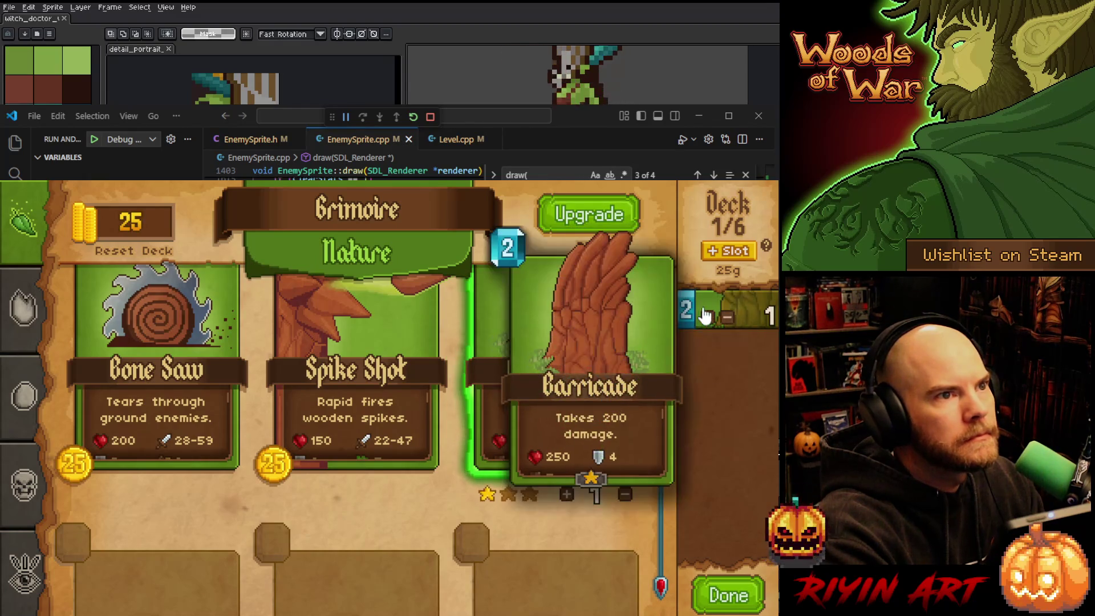
{"action": "left_click", "coordinate": [706, 312]}
{"action": "left_click", "coordinate": [707, 312]}
{"action": "left_click", "coordinate": [707, 313]}
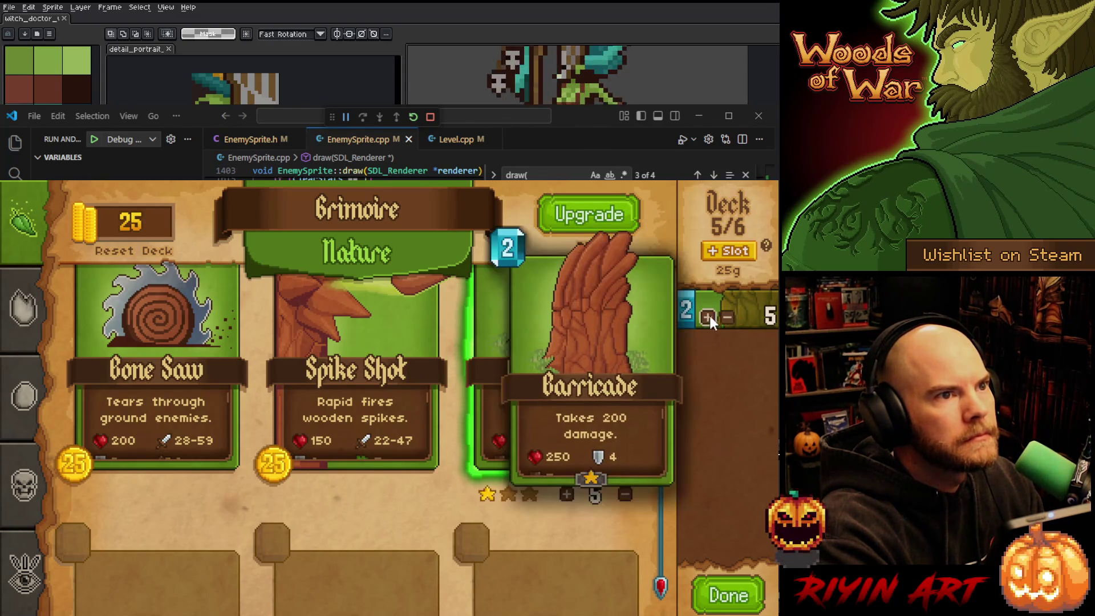
{"action": "left_click", "coordinate": [709, 314]}
{"action": "left_click", "coordinate": [727, 593]}
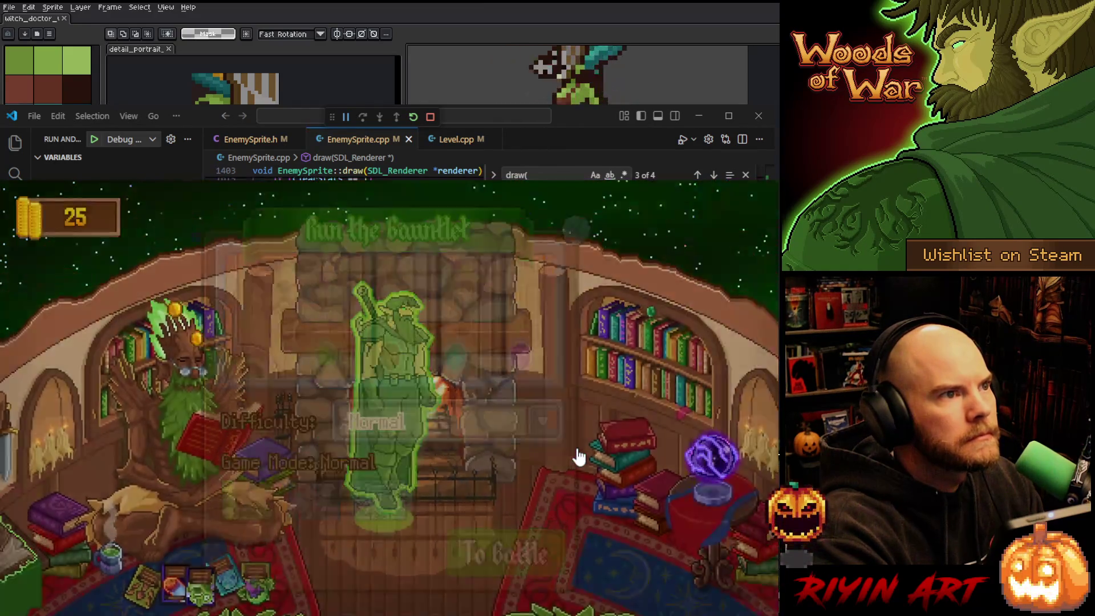
Enter the portal, deploy Barricades on the left and right of the battlefield, then close the game
{"action": "key", "text": "Escape"}
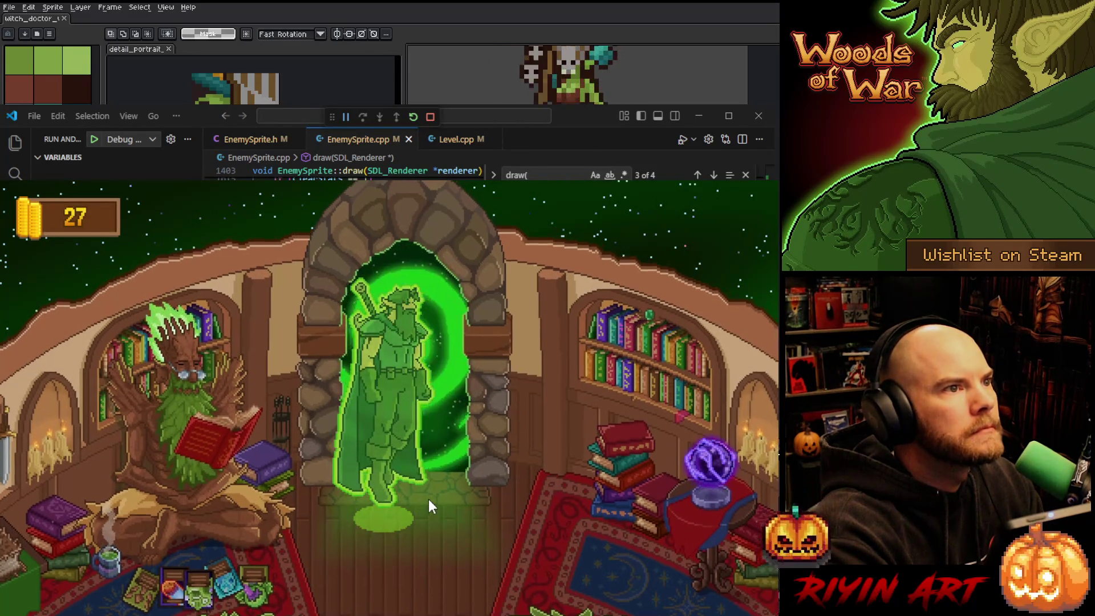
{"action": "left_click", "coordinate": [429, 500]}
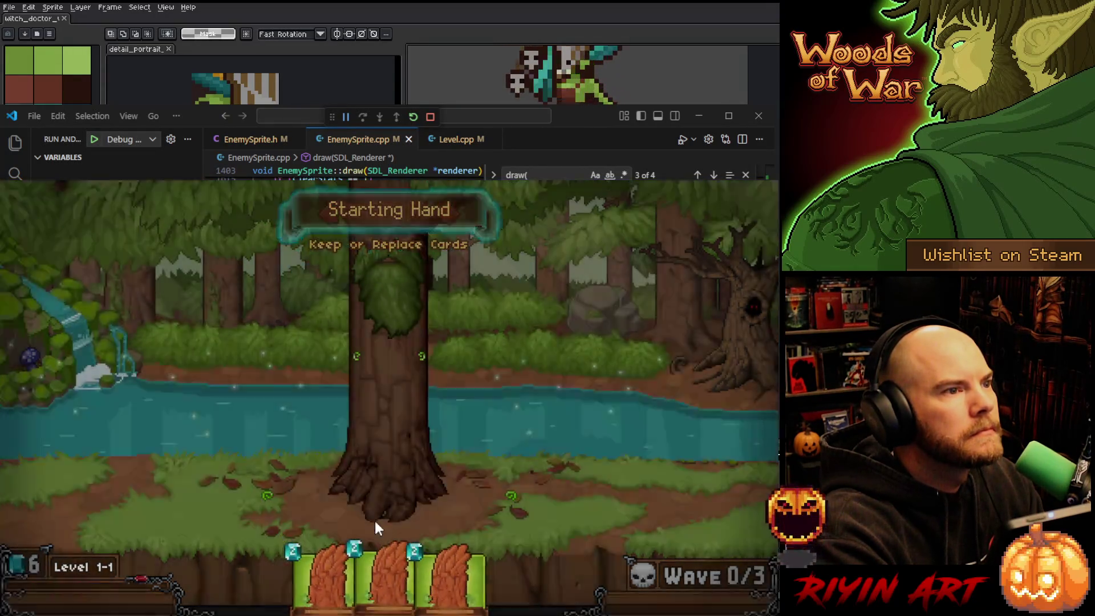
{"action": "mouse_move", "coordinate": [354, 564]}
{"action": "left_mouse_down"}
{"action": "mouse_move", "coordinate": [335, 515]}
{"action": "mouse_move", "coordinate": [269, 518]}
{"action": "mouse_move", "coordinate": [267, 505]}
{"action": "left_mouse_up"}
{"action": "mouse_move", "coordinate": [388, 570]}
{"action": "left_mouse_down"}
{"action": "mouse_move", "coordinate": [404, 513]}
{"action": "mouse_move", "coordinate": [495, 526]}
{"action": "mouse_move", "coordinate": [493, 516]}
{"action": "left_mouse_up"}
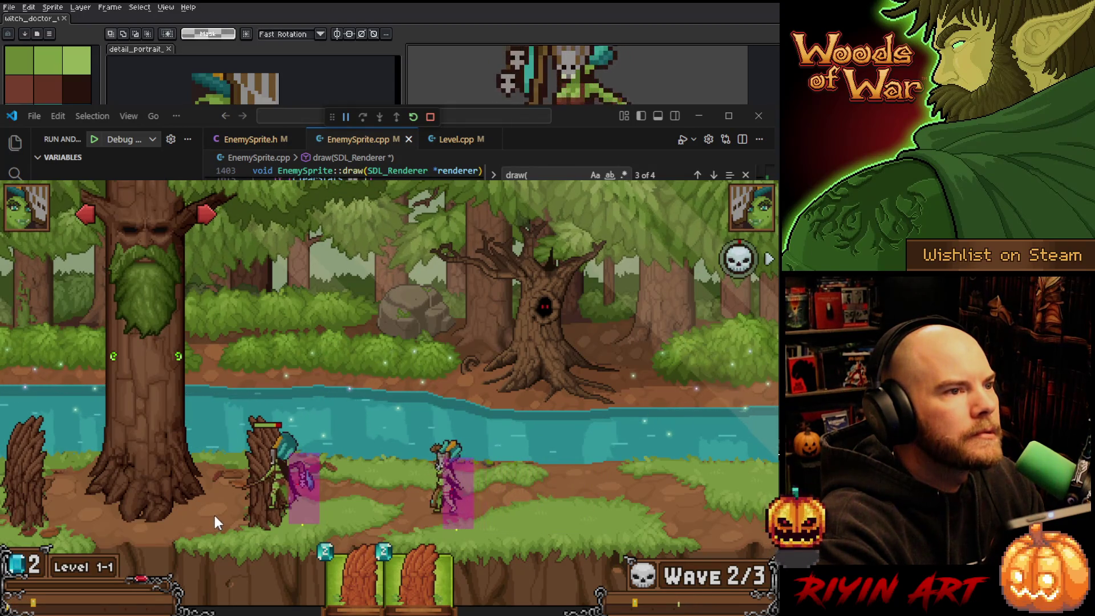
{"action": "key", "text": "Left"}
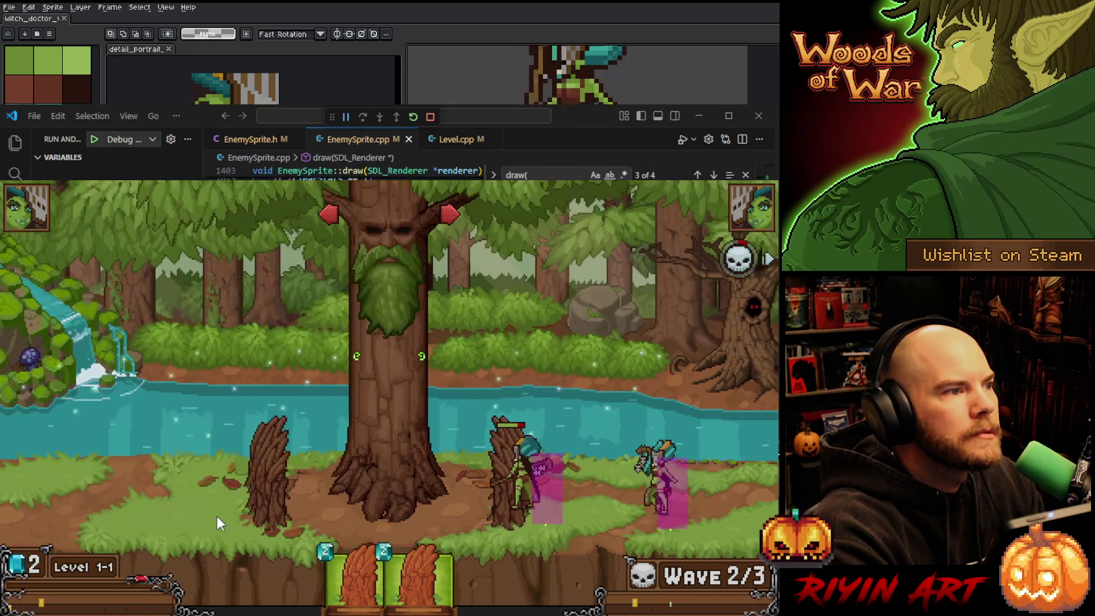
{"action": "key", "text": "Left"}
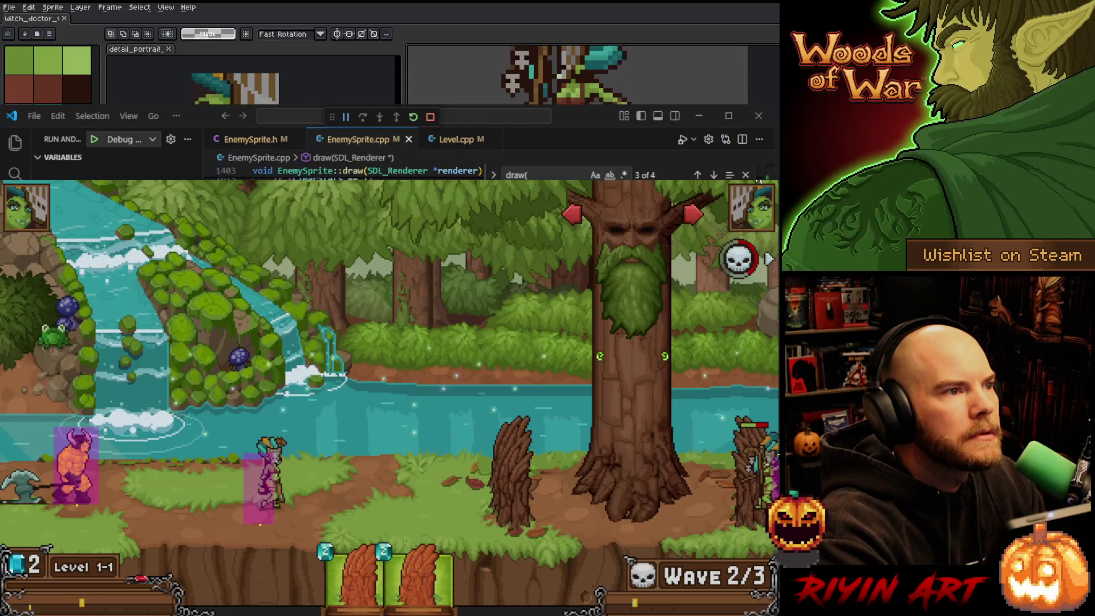
{"action": "key", "text": "Escape"}
{"action": "key", "text": "alt+Tab"}
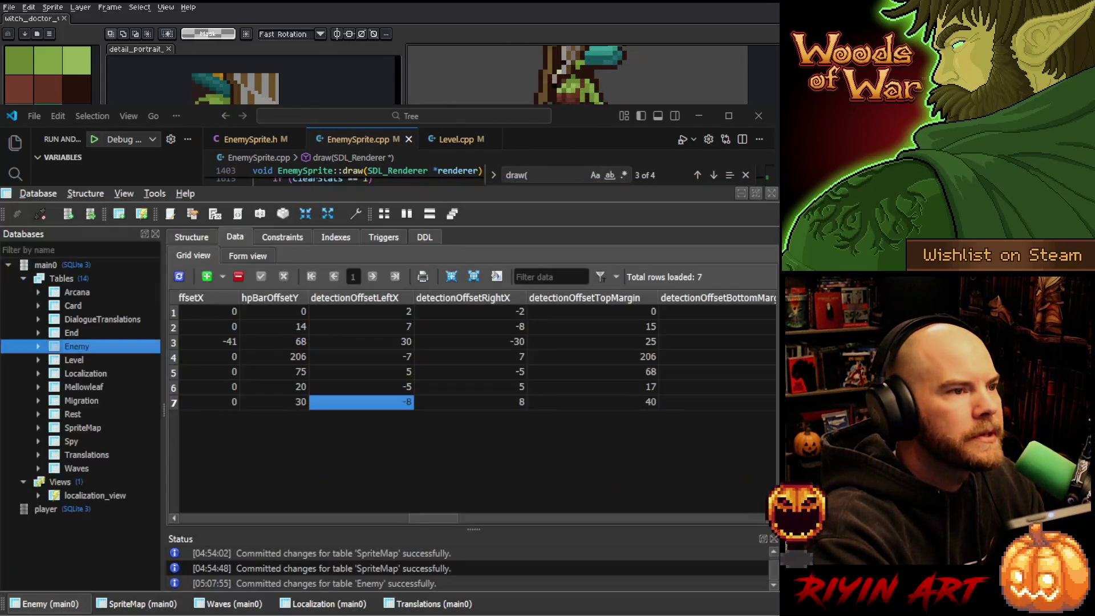
Change row 7's detectionOffsetLeftX to -6 and detectionOffsetRightX to 6, then commit
{"action": "double_click", "coordinate": [406, 406]}
{"action": "type", "text": "-6"}
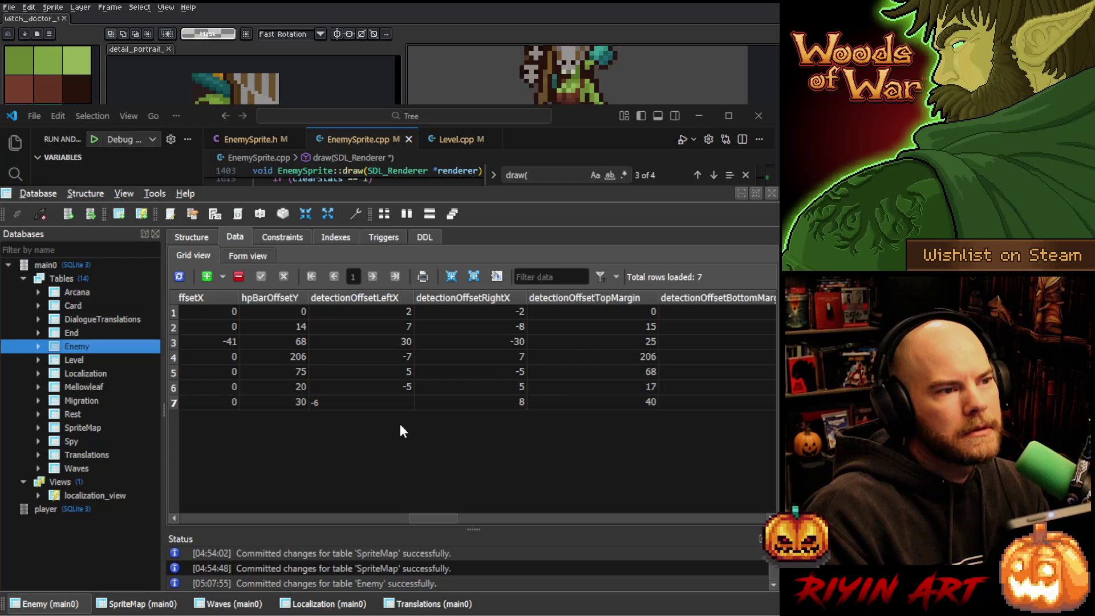
{"action": "left_click", "coordinate": [503, 403]}
{"action": "type", "text": "6"}
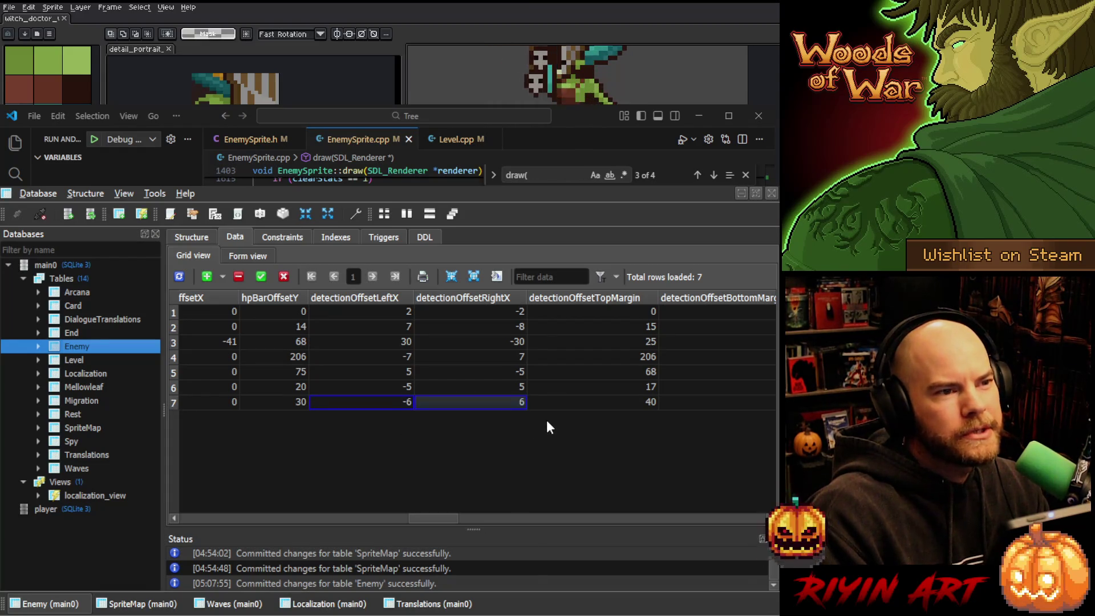
{"action": "left_click", "coordinate": [590, 403]}
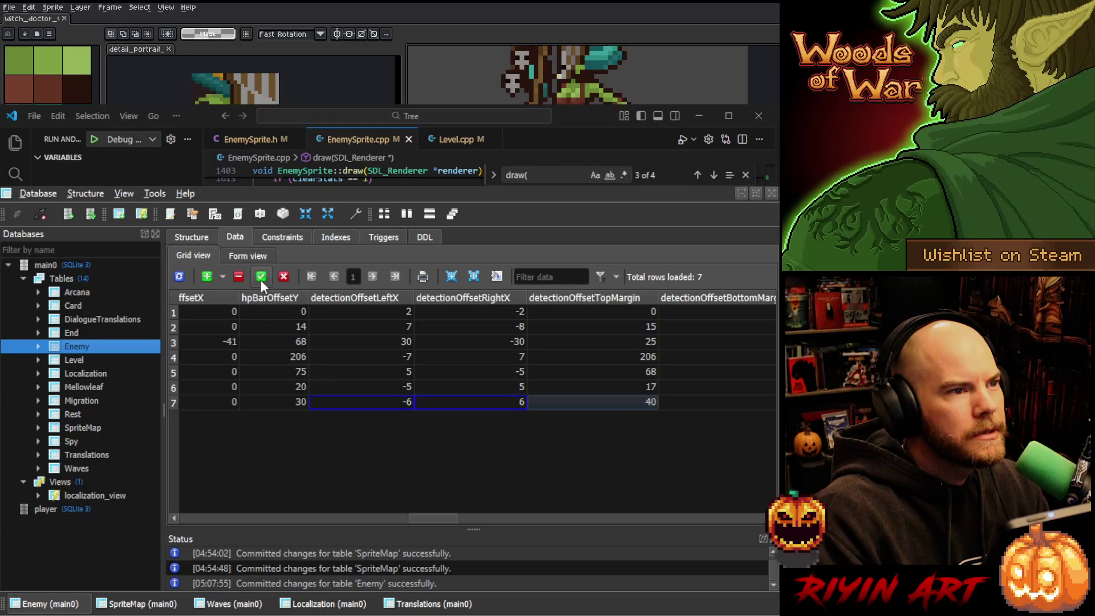
{"action": "left_click", "coordinate": [696, 185]}
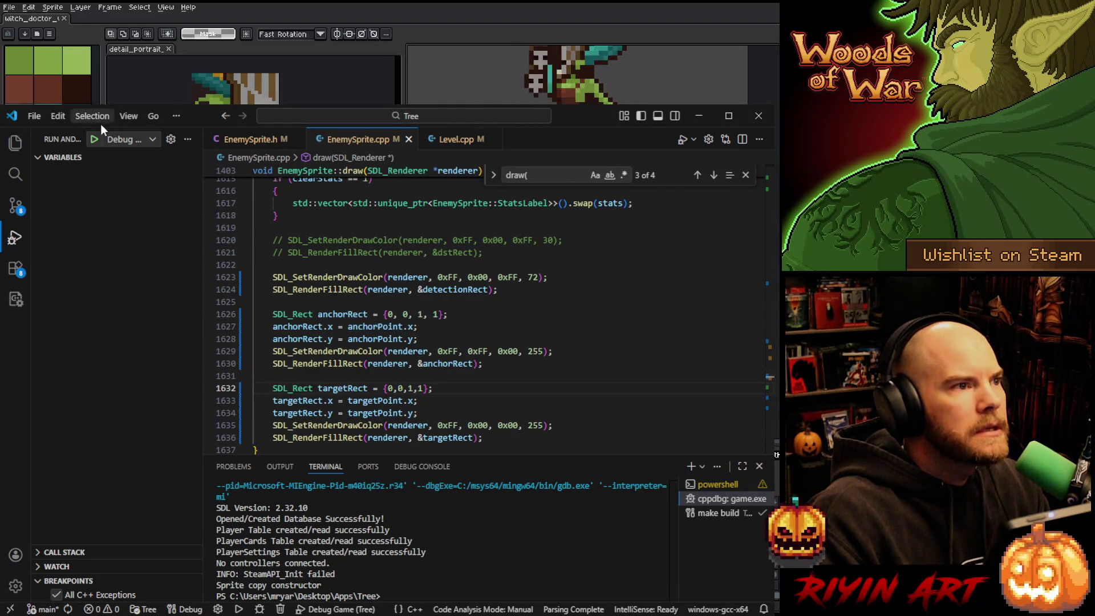
Restart the game in the debugger and load the Bank save
{"action": "key", "text": "ctrl+shift+F5"}
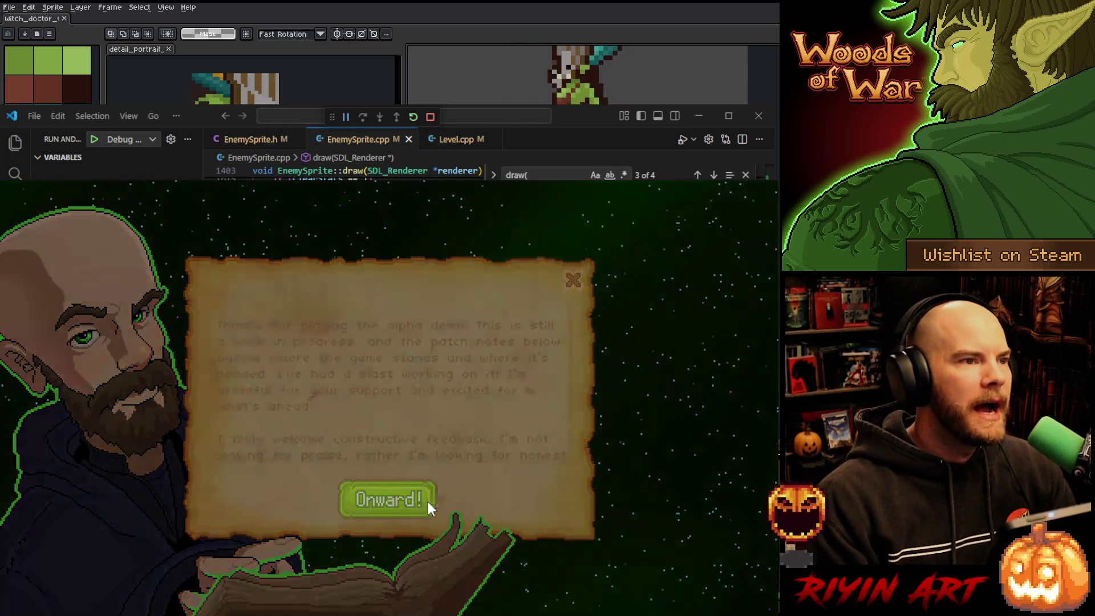
{"action": "left_click", "coordinate": [428, 501]}
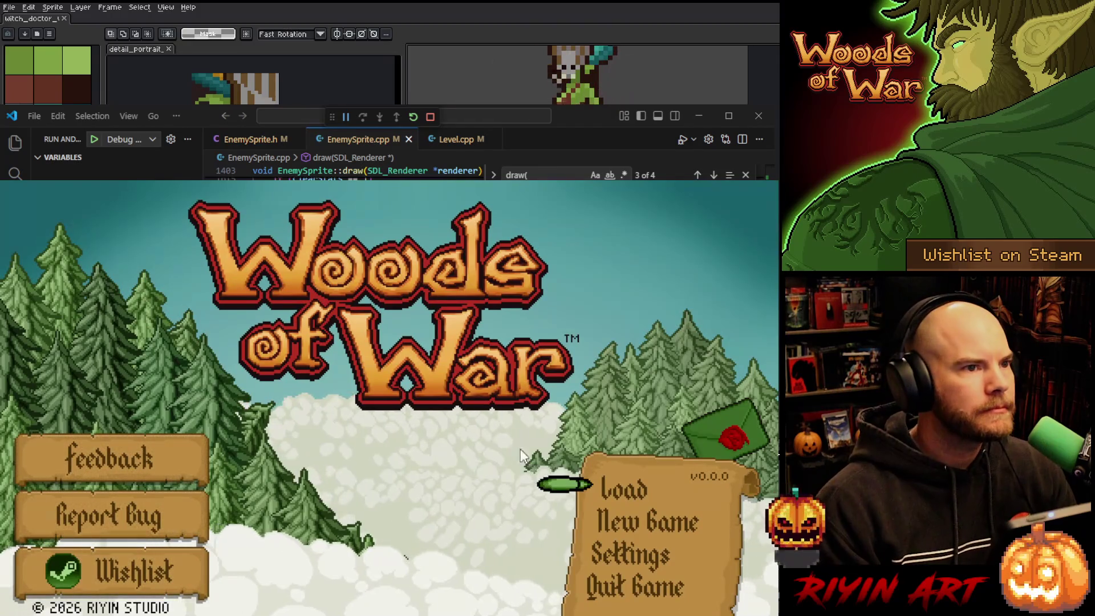
{"action": "left_click", "coordinate": [632, 486]}
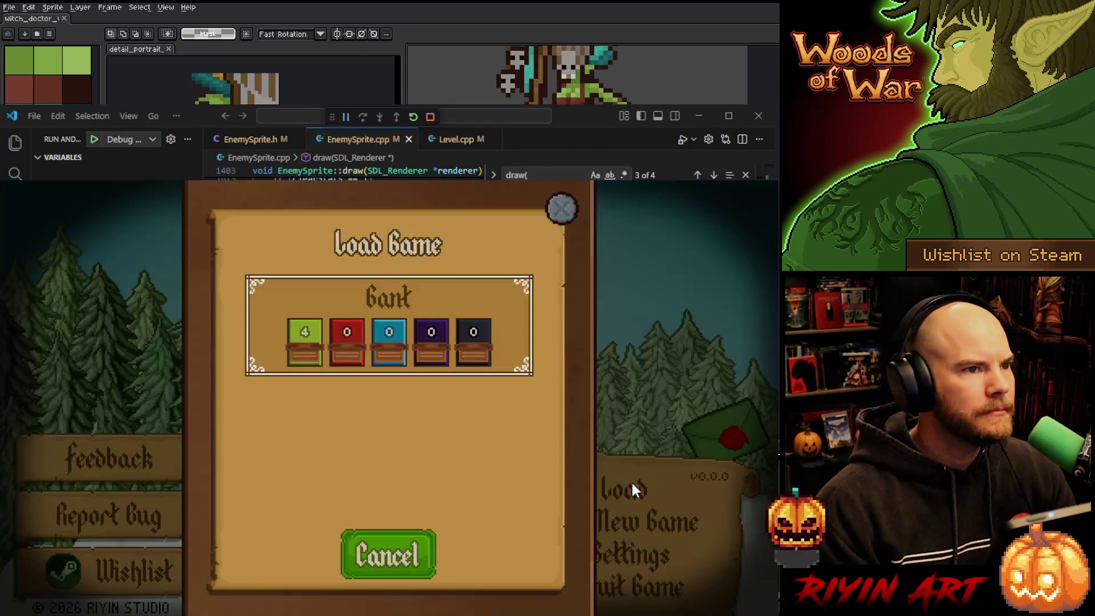
{"action": "left_click", "coordinate": [365, 371]}
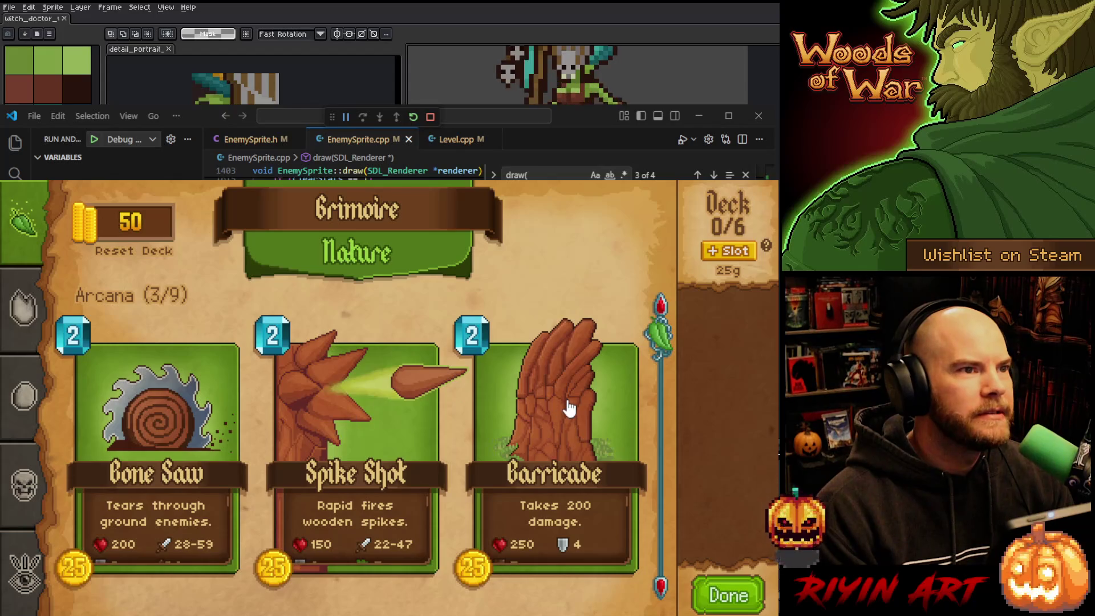
Buy Barricade and fill the deck with five Barricade copies
{"action": "left_click", "coordinate": [568, 408]}
{"action": "left_click", "coordinate": [710, 316]}
{"action": "left_click", "coordinate": [711, 317]}
{"action": "left_click", "coordinate": [711, 317]}
{"action": "left_click", "coordinate": [708, 318]}
{"action": "left_click", "coordinate": [707, 317]}
{"action": "left_click", "coordinate": [728, 595]}
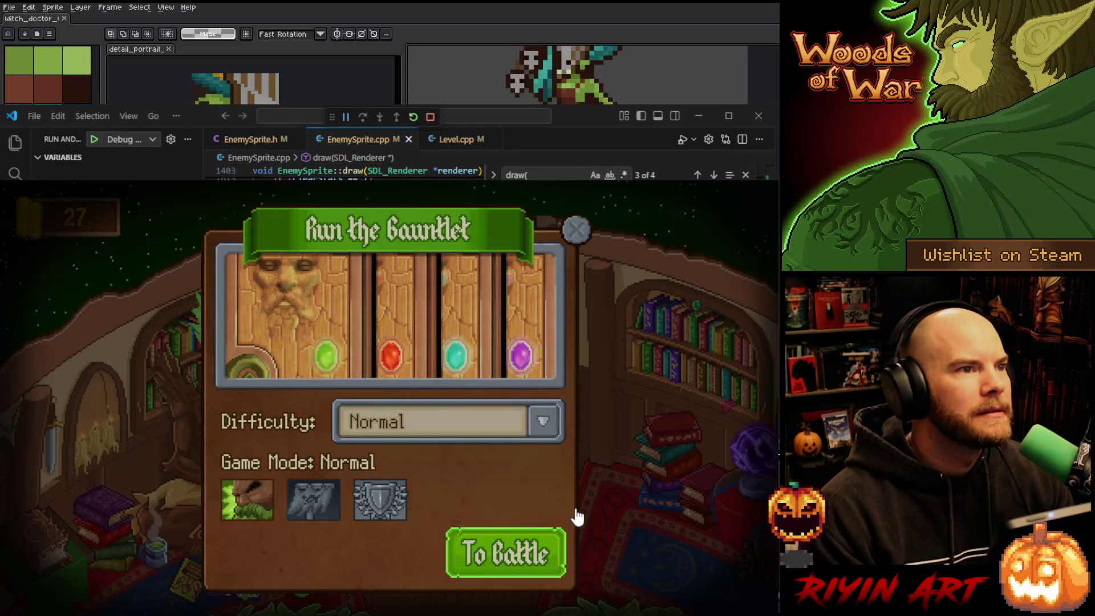
Begin Level 1-1, keep the three-Barricade hand and deploy two Barricades near the enemies
{"action": "left_click", "coordinate": [576, 510]}
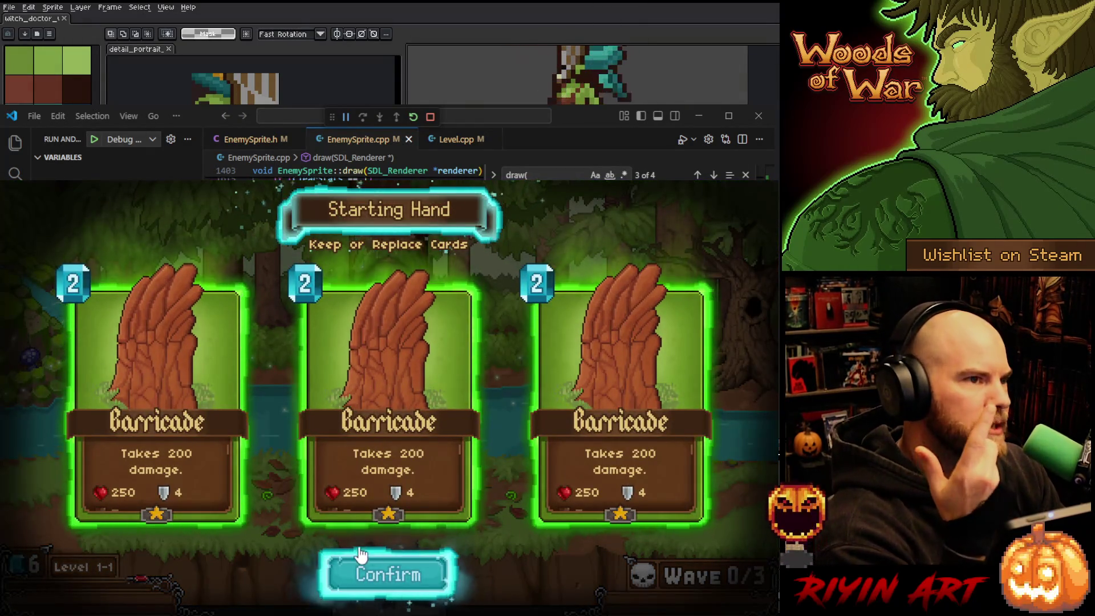
{"action": "left_click", "coordinate": [363, 579]}
{"action": "left_click_drag", "start_coordinate": [387, 566], "coordinate": [275, 508]}
{"action": "left_click_drag", "start_coordinate": [357, 576], "coordinate": [488, 498]}
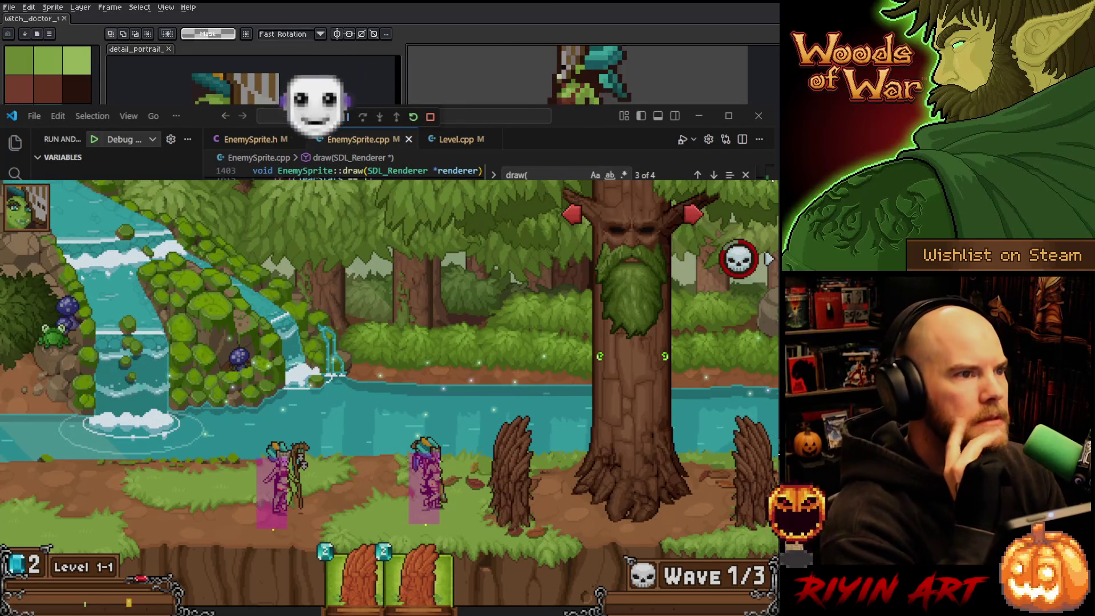
{"action": "key", "text": "alt+Tab"}
{"action": "key", "text": "alt+Tab"}
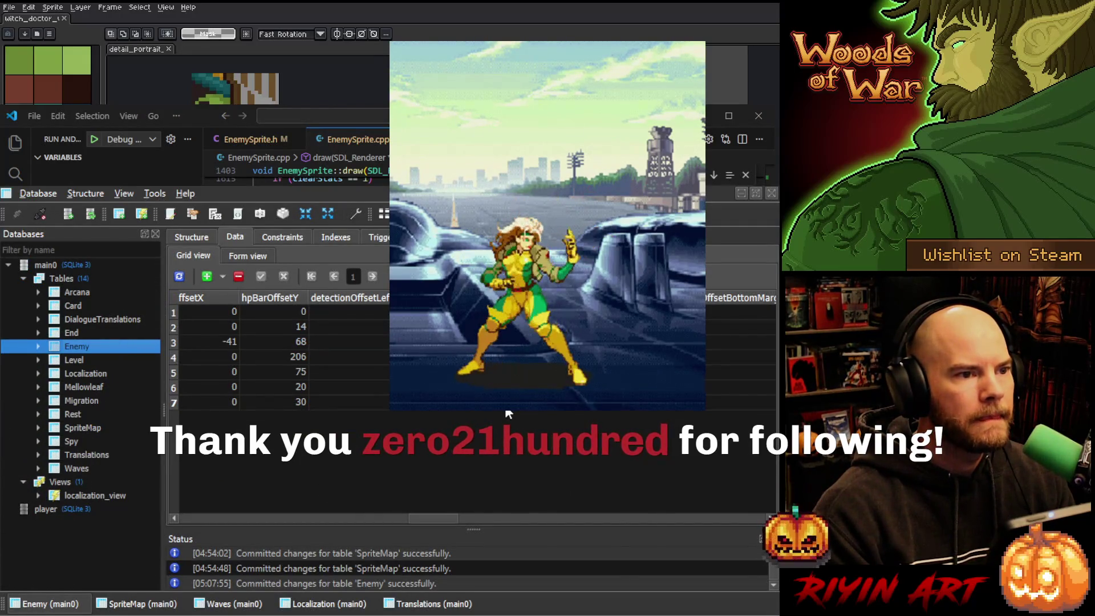
Change row 7's detection offsets to LeftX -4 and RightX 4 and commit the edit
{"action": "double_click", "coordinate": [319, 401]}
{"action": "type", "text": "-6"}
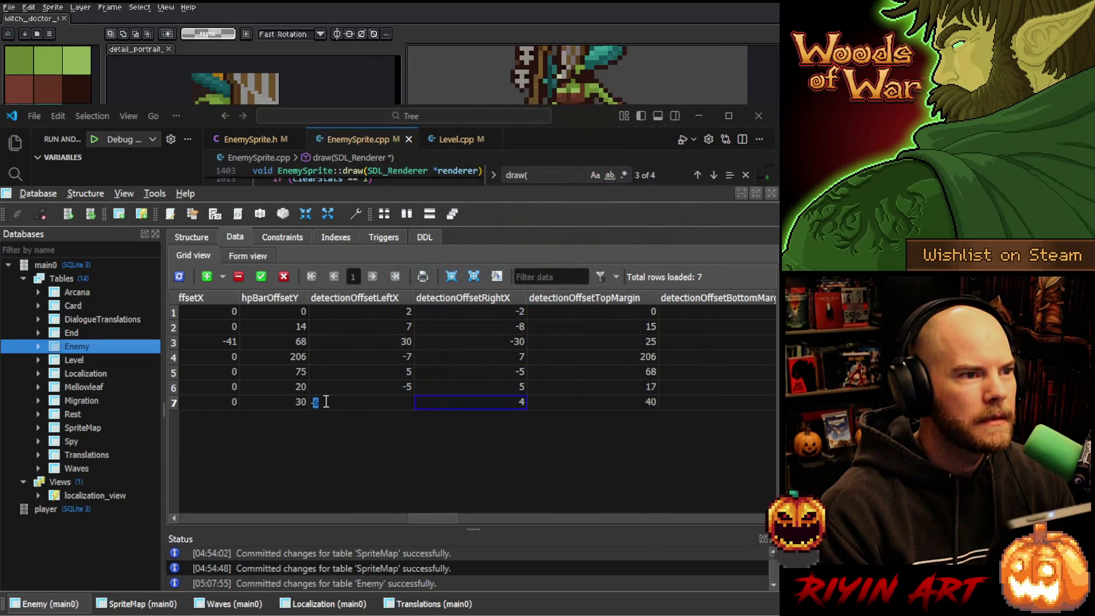
{"action": "left_click", "coordinate": [266, 277]}
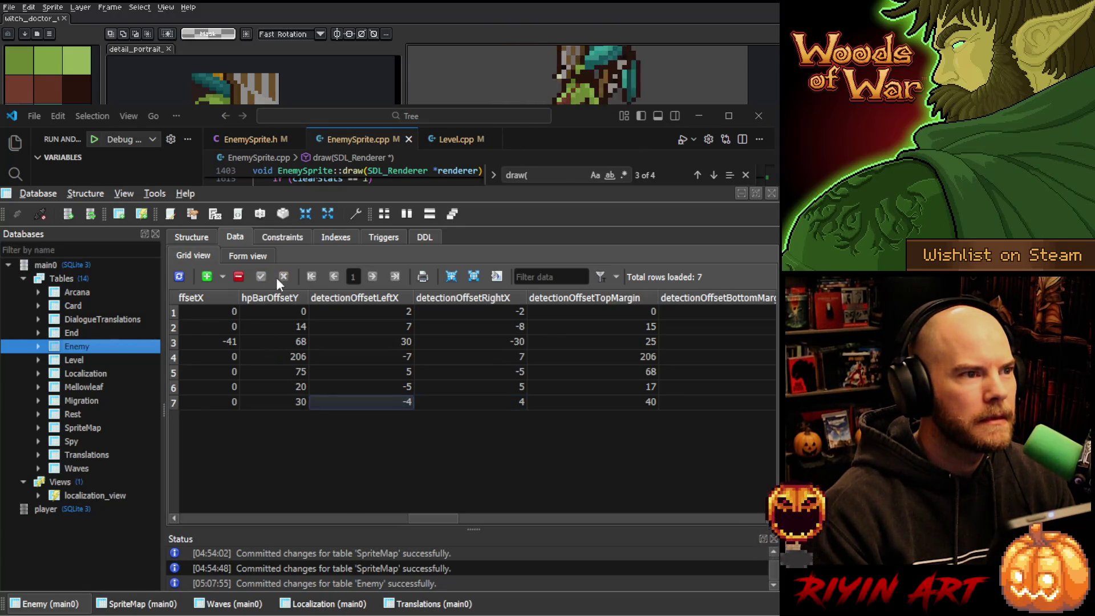
{"action": "key", "text": "alt+Tab"}
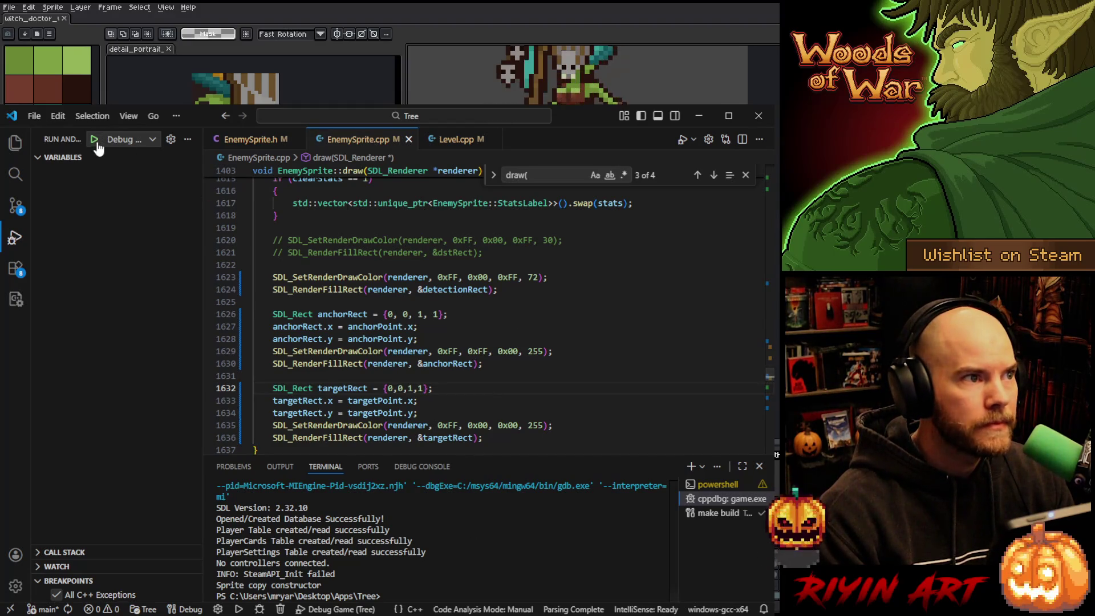
Restart the game in the debugger, dismiss the letter and load the saved game
{"action": "key", "text": "ctrl+shift+F5"}
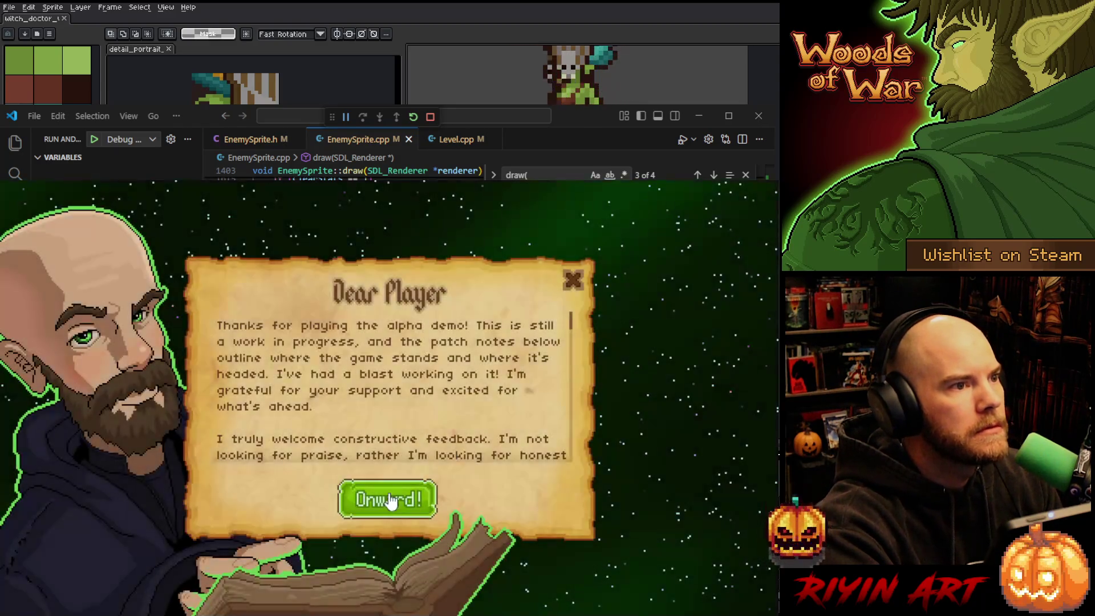
{"action": "left_click", "coordinate": [387, 500]}
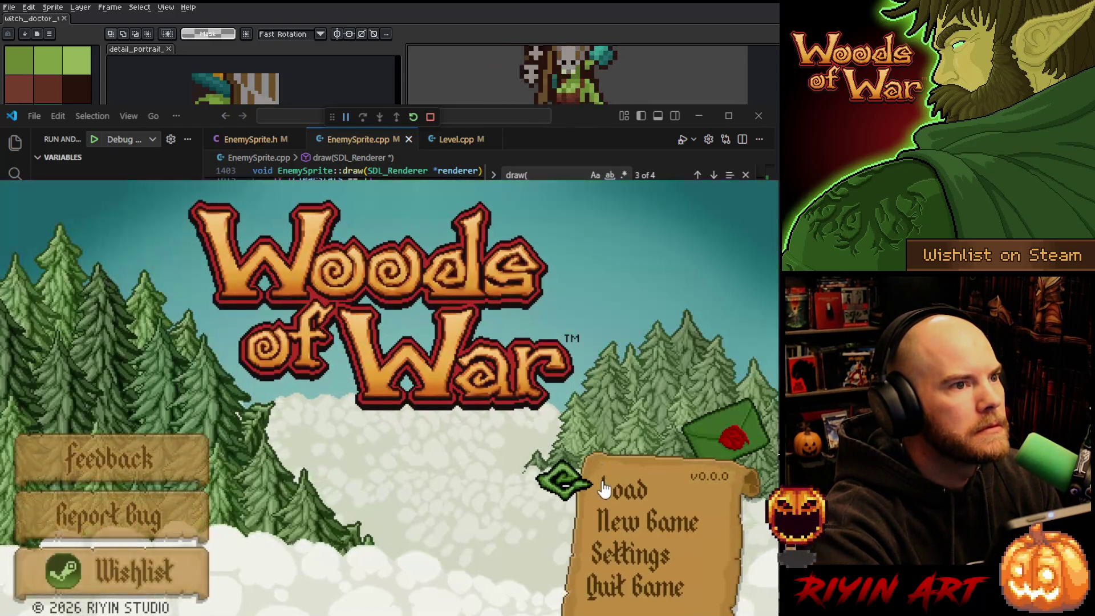
{"action": "left_click", "coordinate": [605, 487]}
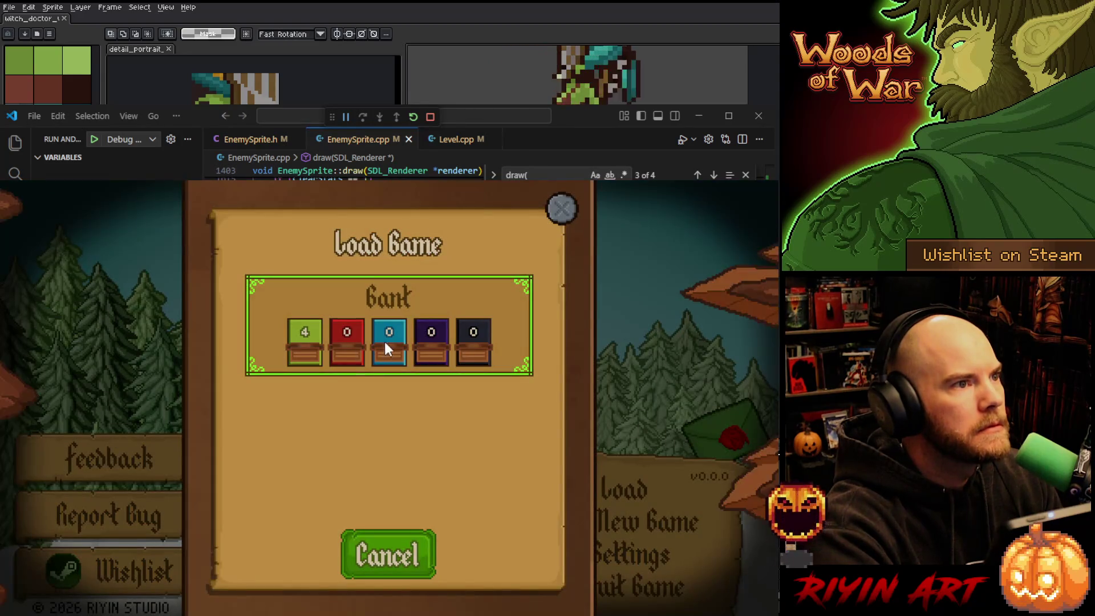
{"action": "left_click", "coordinate": [384, 341]}
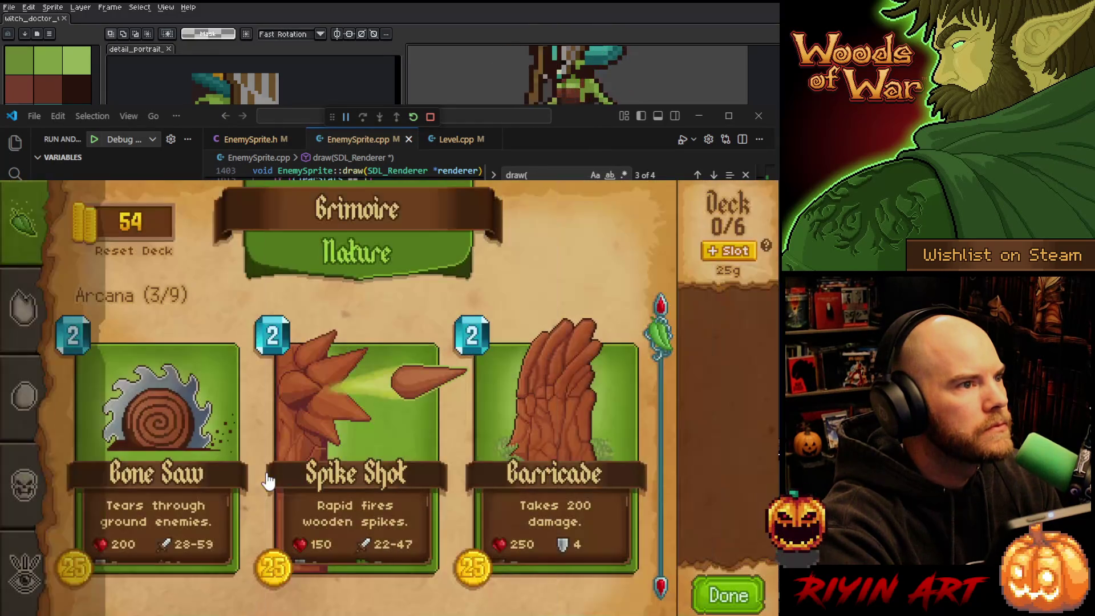
Buy Spike Shot and Barricade, fill the deck to 6/6, and start the gauntlet battle
{"action": "left_click", "coordinate": [376, 425]}
{"action": "left_click", "coordinate": [576, 214]}
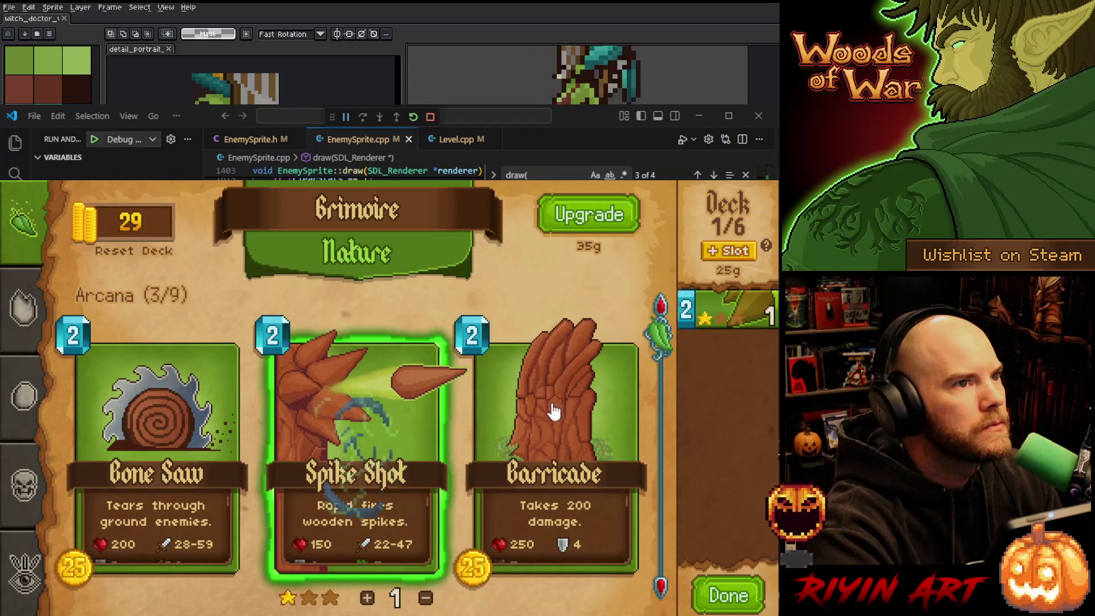
{"action": "left_click", "coordinate": [556, 399]}
{"action": "left_click", "coordinate": [584, 215]}
{"action": "left_click", "coordinate": [709, 314]}
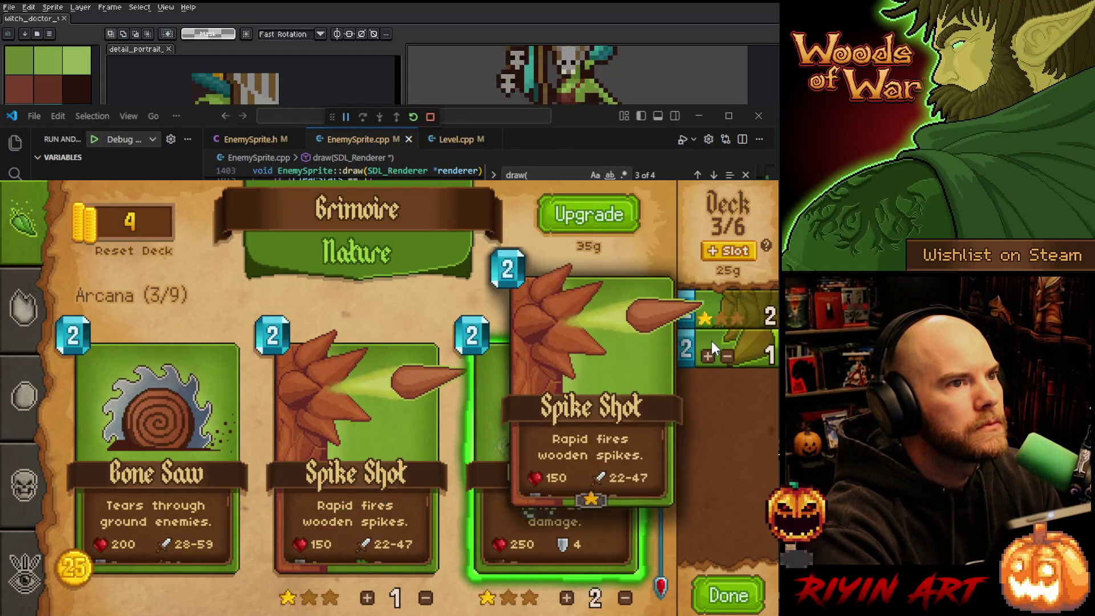
{"action": "left_click", "coordinate": [711, 351]}
{"action": "left_click", "coordinate": [706, 320]}
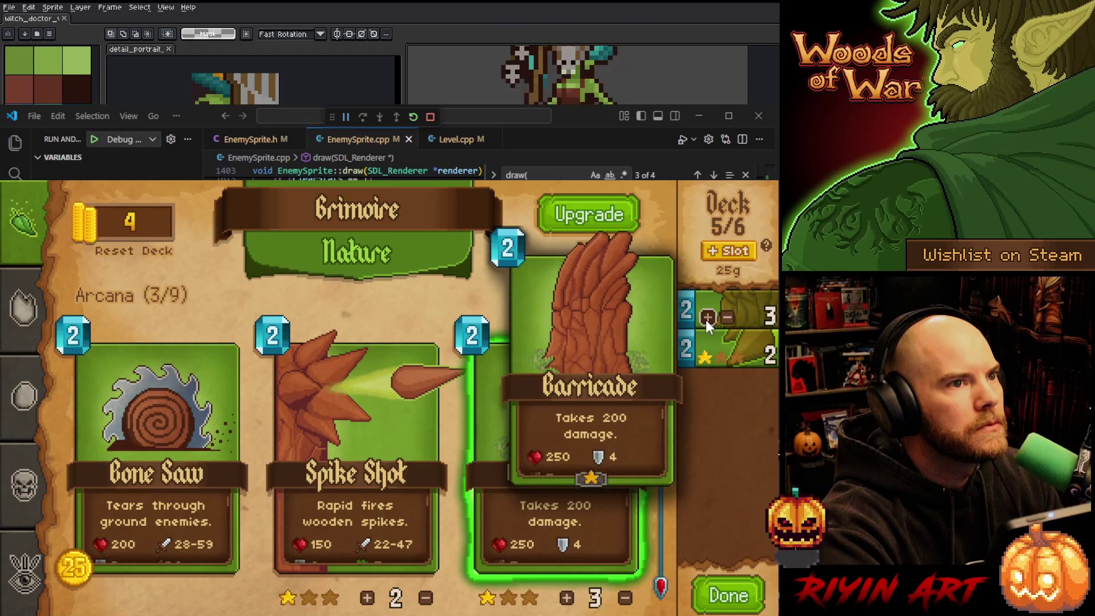
{"action": "left_click", "coordinate": [706, 320]}
{"action": "left_click", "coordinate": [718, 596]}
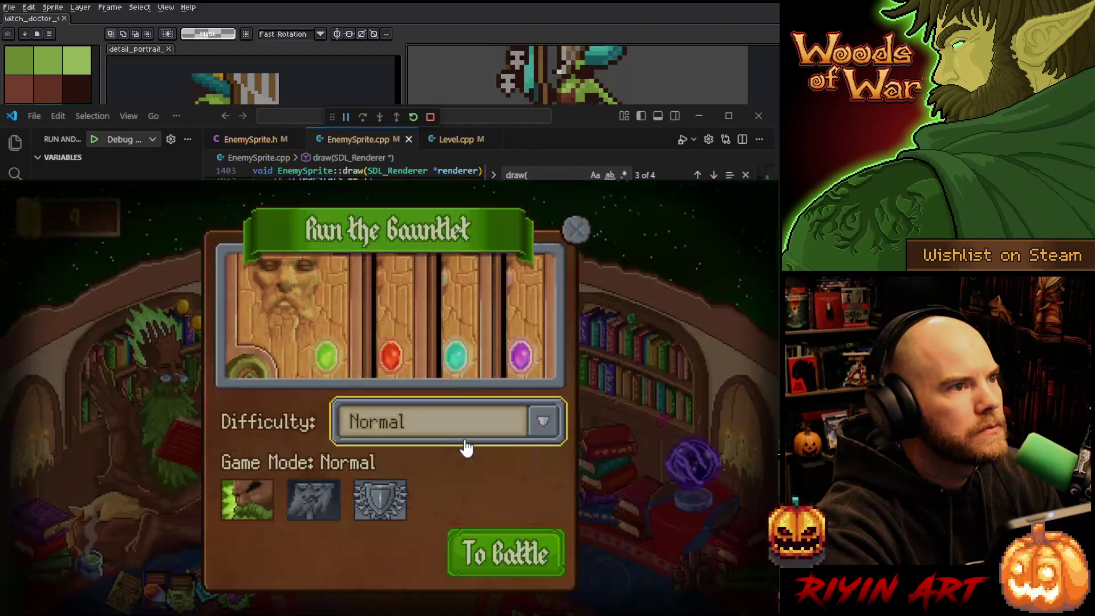
{"action": "left_click", "coordinate": [491, 535]}
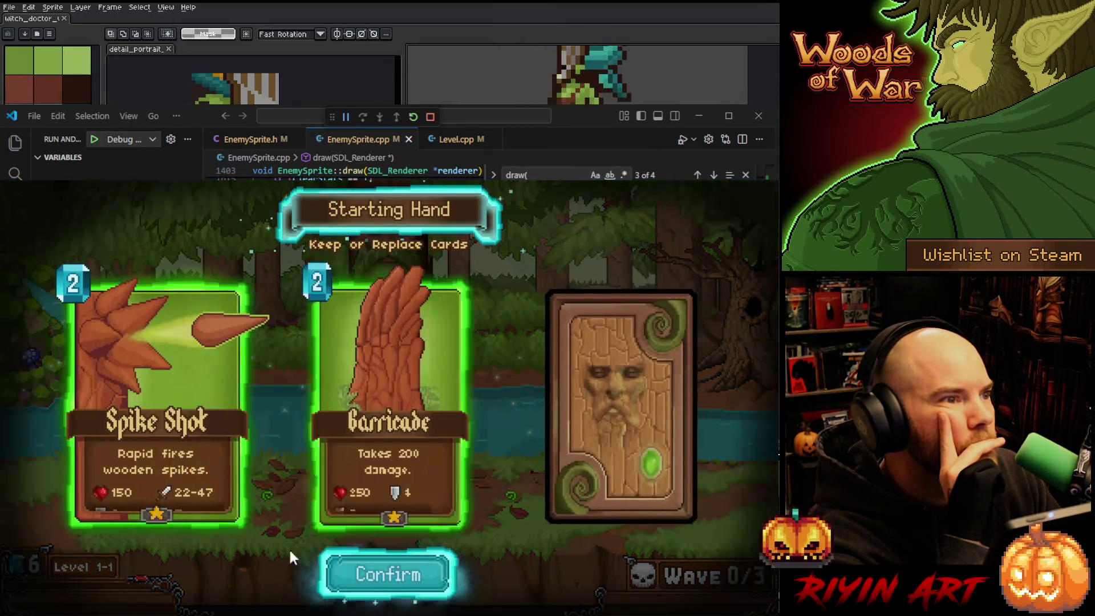
Begin Level 1-1, put Barricades on the left and right of the path, then quit the game
{"action": "left_click", "coordinate": [376, 573]}
{"action": "left_click_drag", "start_coordinate": [342, 547], "coordinate": [270, 510]}
{"action": "left_click_drag", "start_coordinate": [410, 571], "coordinate": [505, 497]}
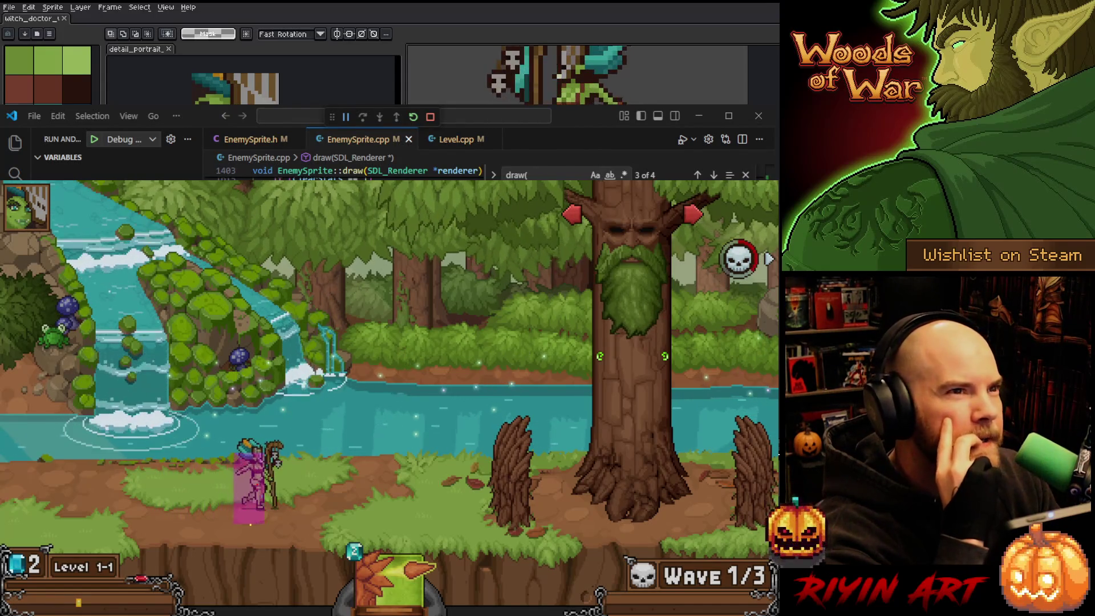
{"action": "key", "text": "Escape"}
{"action": "key", "text": "alt+Tab"}
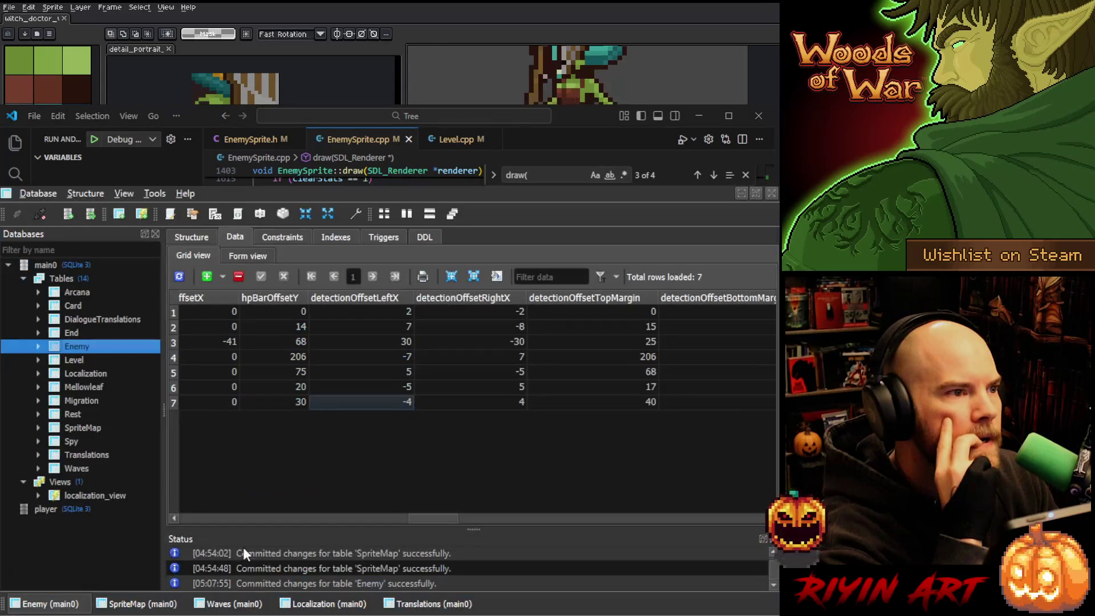
Set row 7's detection offsets to -2 and 2 and raise bottomMargin from 5 to 7
{"action": "double_click", "coordinate": [399, 406]}
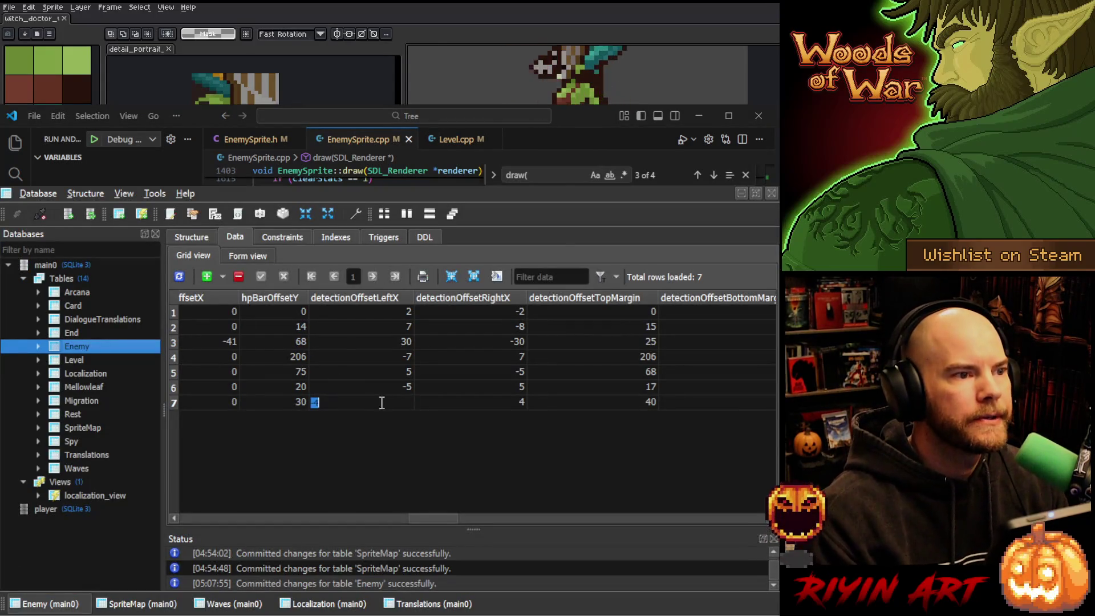
{"action": "type", "text": "-2"}
{"action": "left_click", "coordinate": [514, 403]}
{"action": "type", "text": "2"}
{"action": "key", "text": "Tab"}
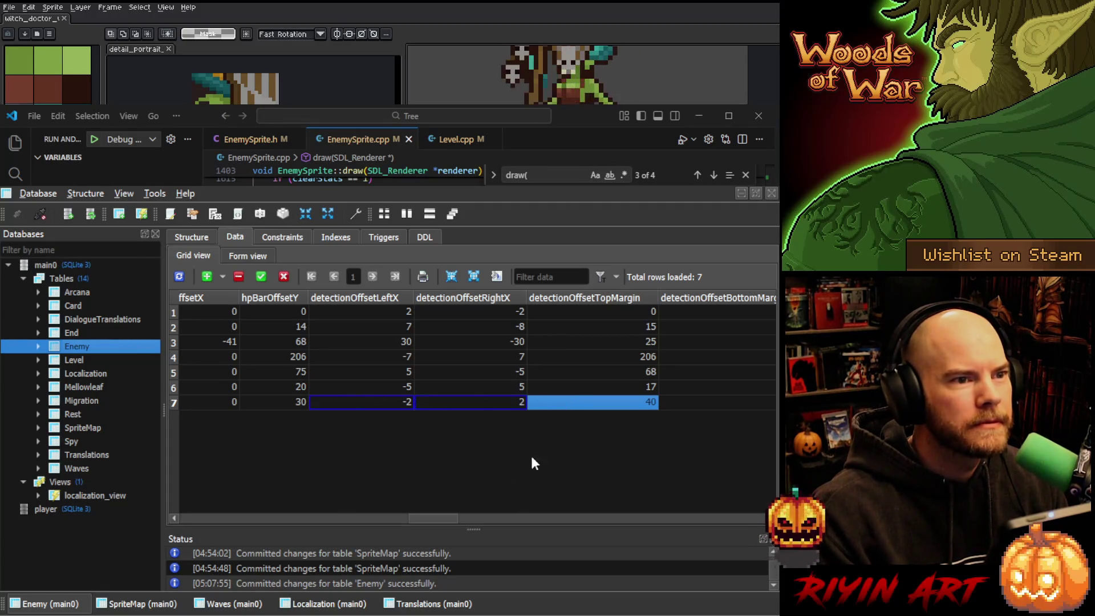
{"action": "left_click_drag", "start_coordinate": [432, 518], "coordinate": [462, 520]}
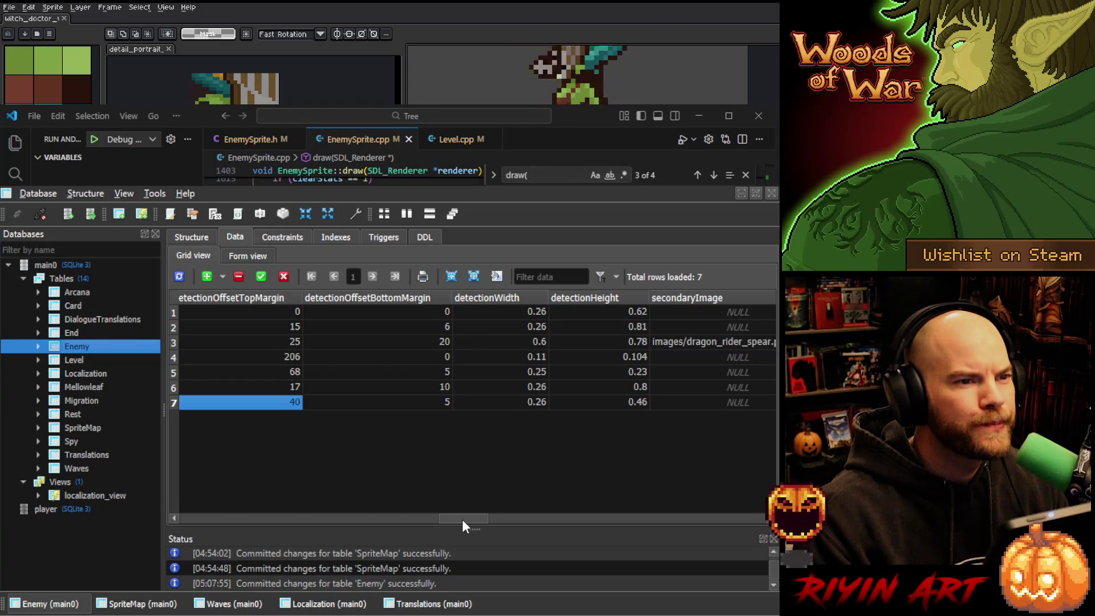
{"action": "mouse_move", "coordinate": [462, 519]}
{"action": "left_mouse_down"}
{"action": "mouse_move", "coordinate": [428, 519]}
{"action": "mouse_move", "coordinate": [455, 519]}
{"action": "left_mouse_up"}
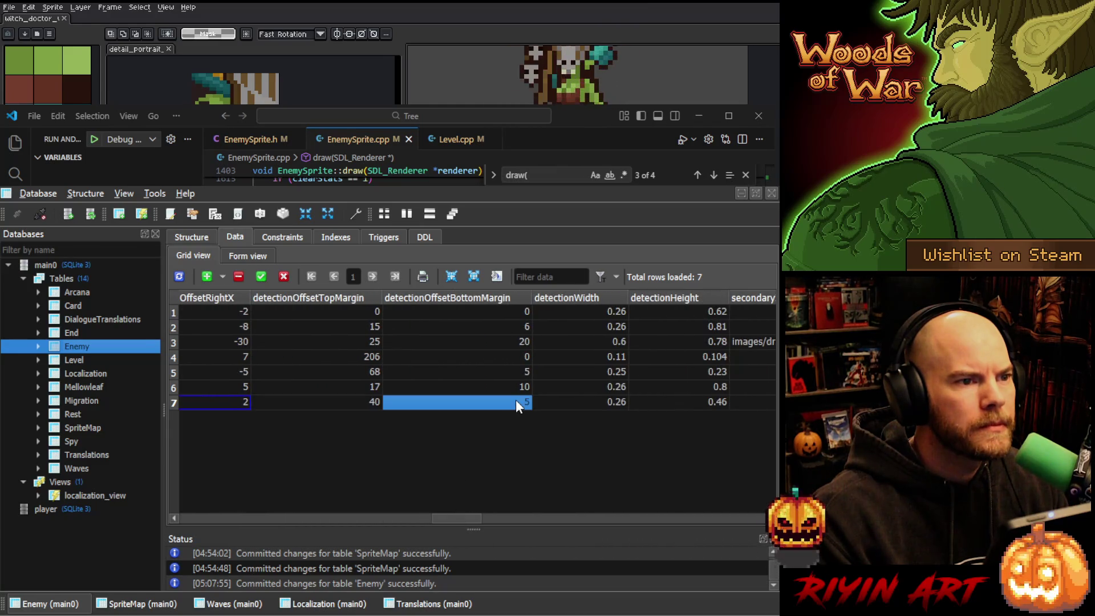
{"action": "type", "text": "6"}
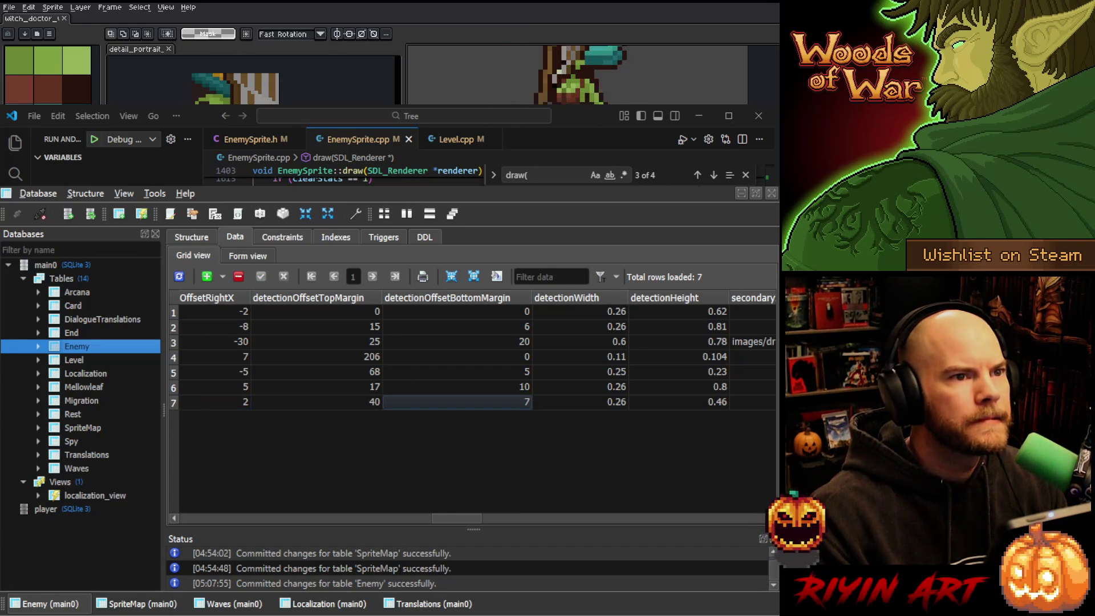
{"action": "key", "text": "alt+Tab"}
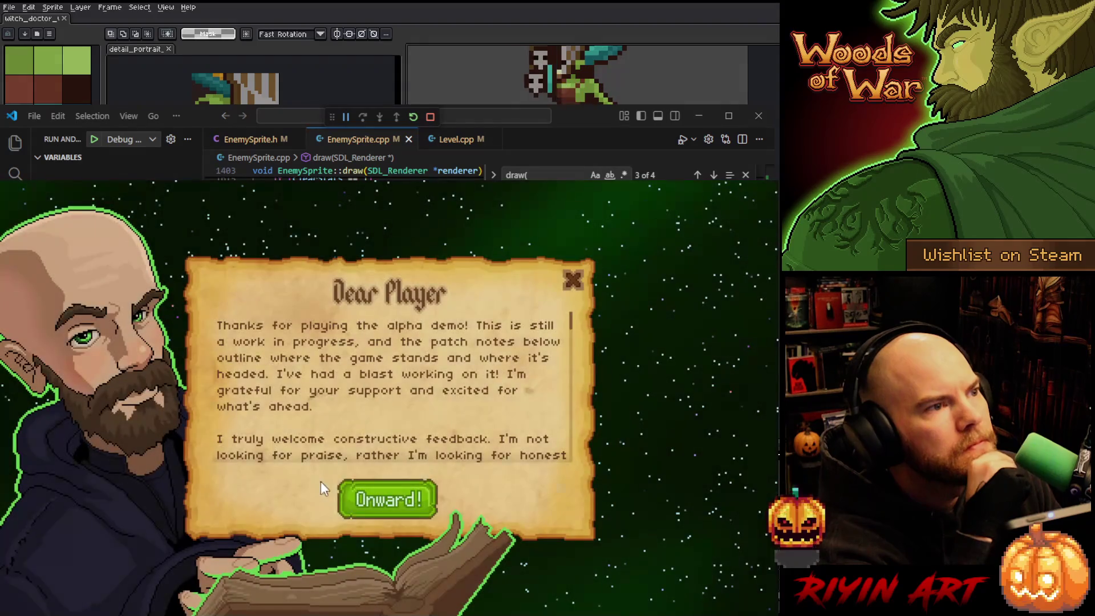
Dismiss the welcome message, load the existing save and close Mellowleaf's dialogue
{"action": "left_click", "coordinate": [427, 500]}
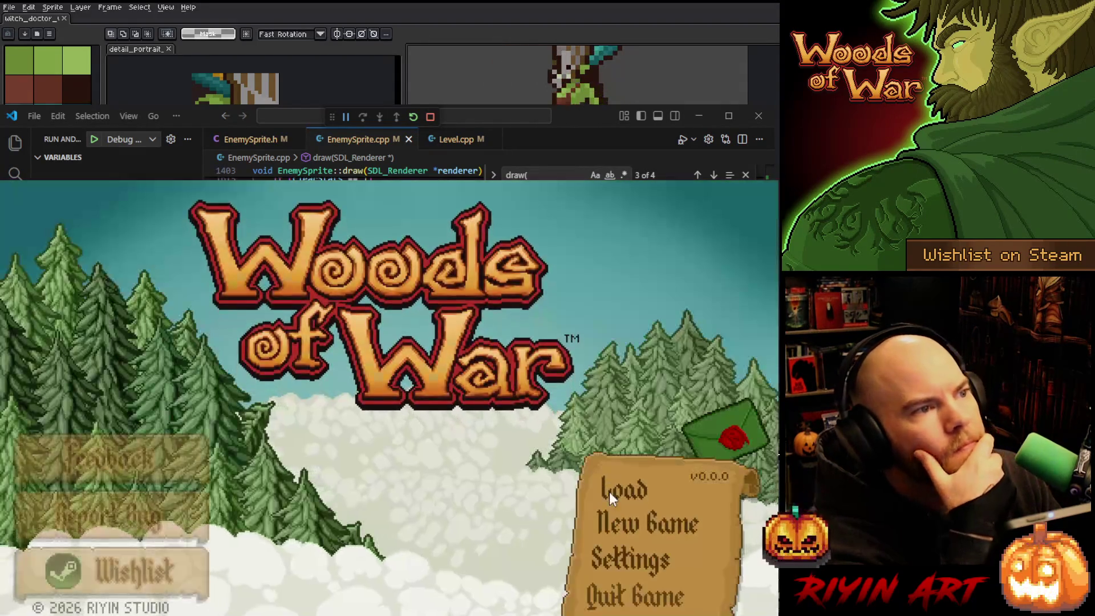
{"action": "left_click", "coordinate": [638, 492]}
{"action": "left_click", "coordinate": [371, 339]}
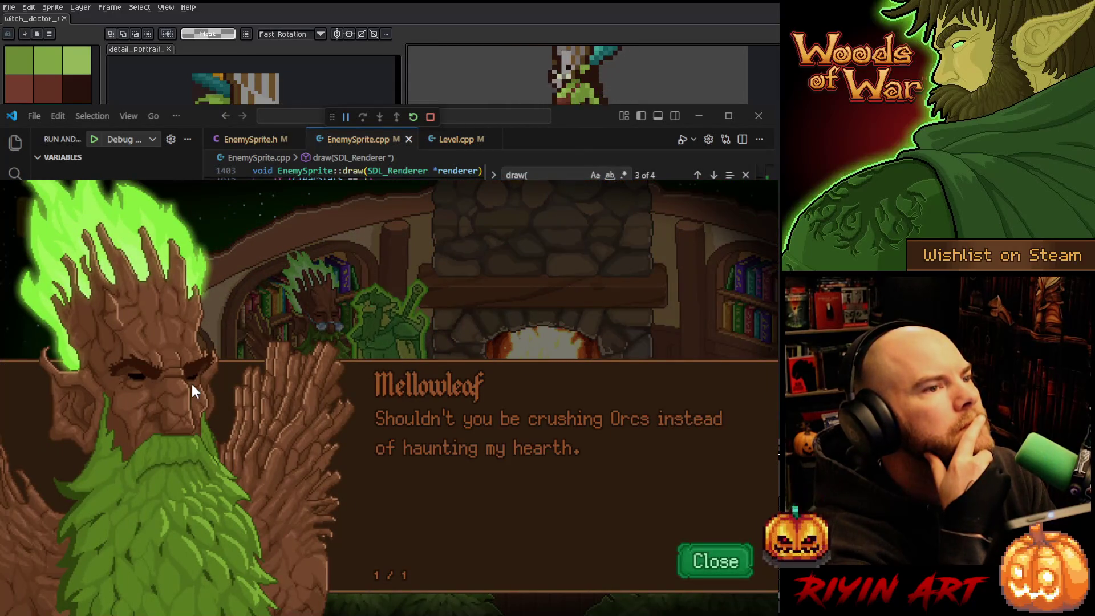
{"action": "key", "text": "e"}
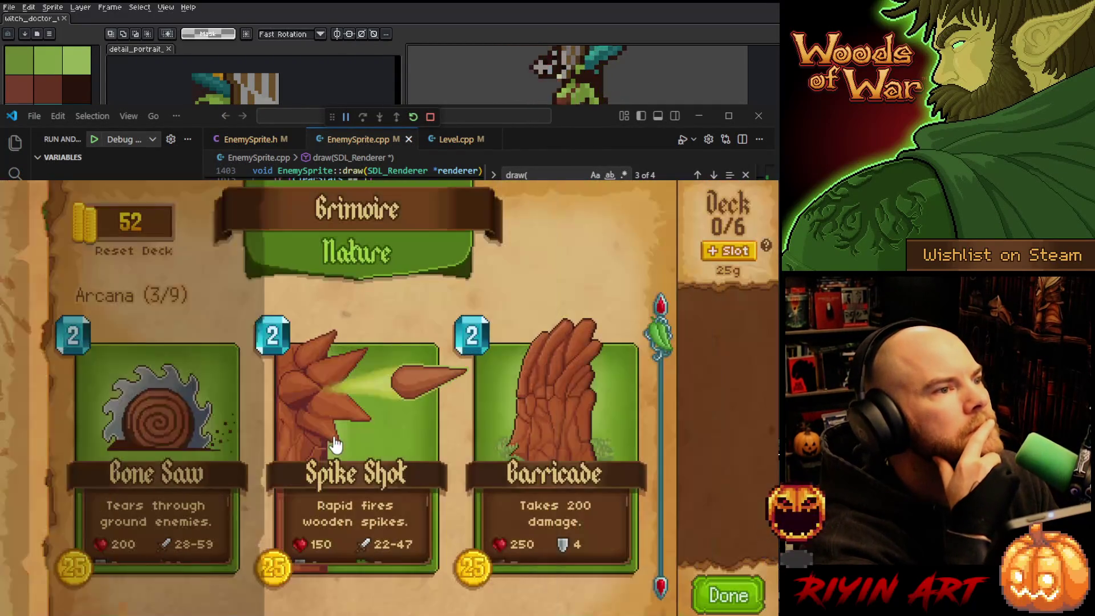
Buy Spike Shot and Barricade in the Grimoire and fill the deck to 6/6
{"action": "scroll", "coordinate": [257, 450], "scroll_direction": "down", "scroll_amount": 10}
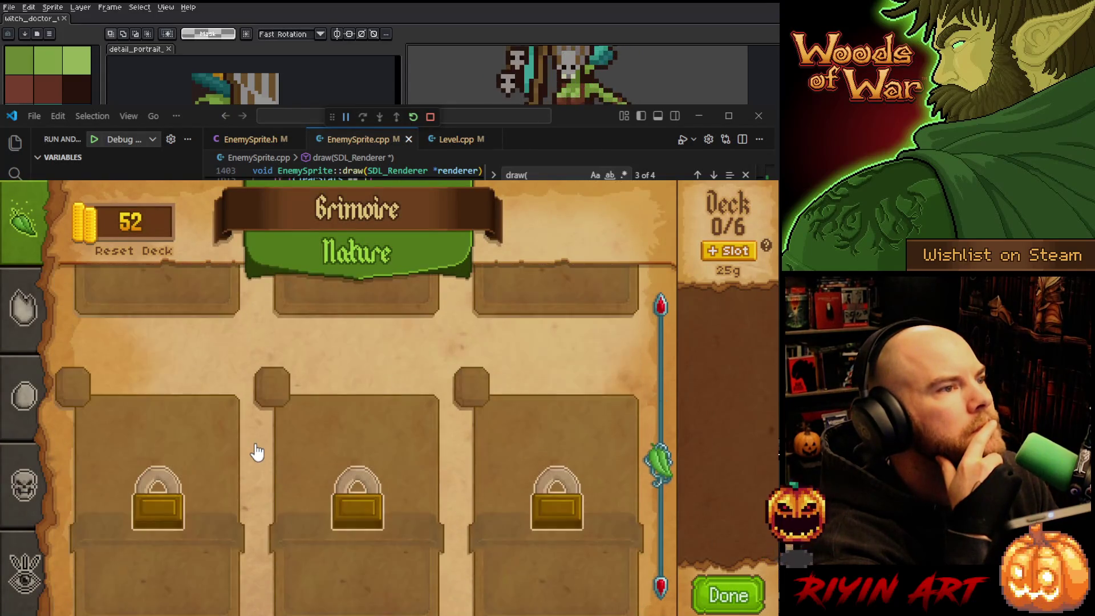
{"action": "scroll", "coordinate": [257, 450], "scroll_direction": "up", "scroll_amount": 10}
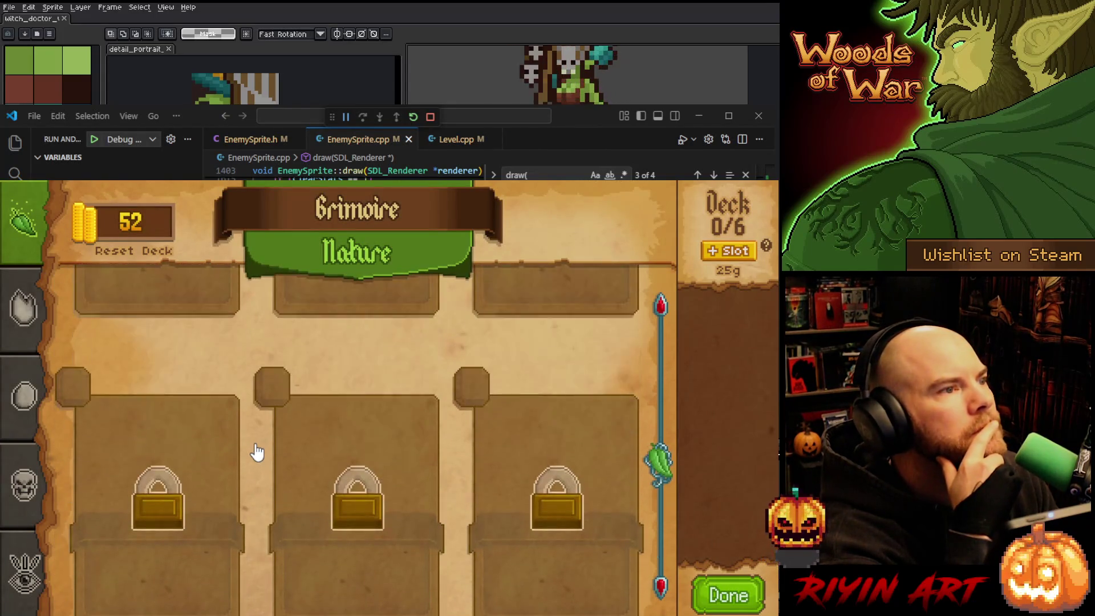
{"action": "left_click", "coordinate": [334, 402]}
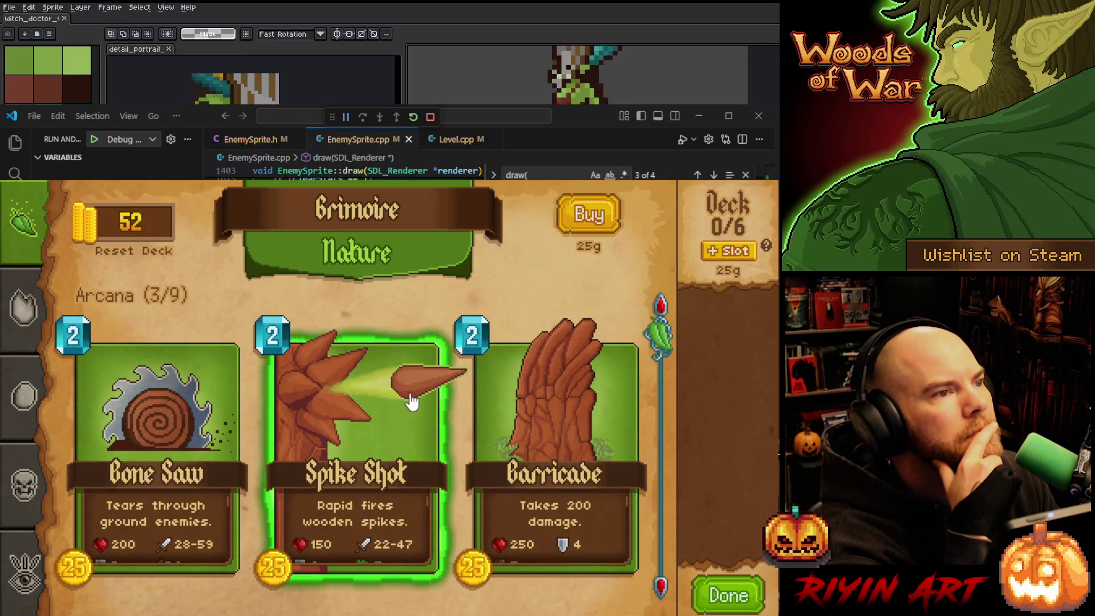
{"action": "left_click", "coordinate": [593, 222]}
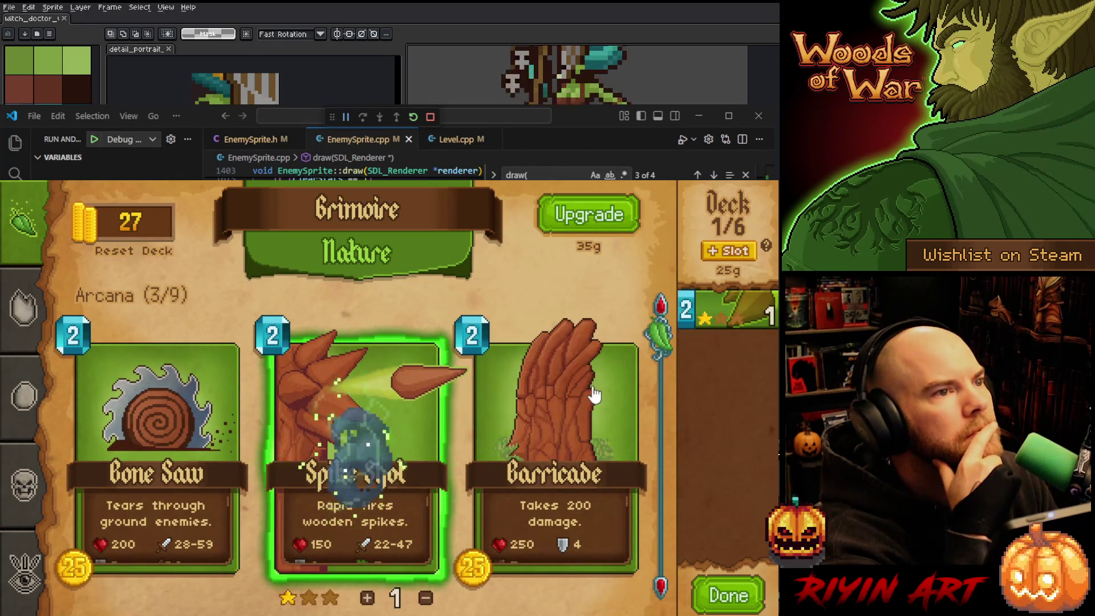
{"action": "left_click", "coordinate": [556, 411]}
{"action": "left_click", "coordinate": [589, 228]}
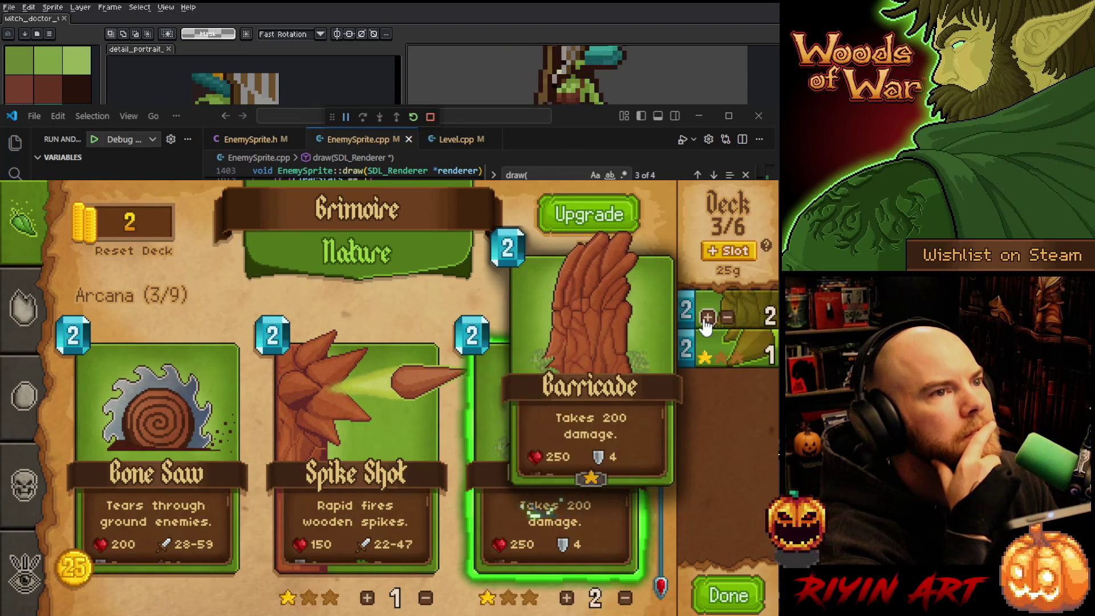
{"action": "left_click", "coordinate": [707, 317]}
{"action": "left_click", "coordinate": [707, 356]}
{"action": "left_click", "coordinate": [707, 356]}
{"action": "left_click", "coordinate": [724, 593]}
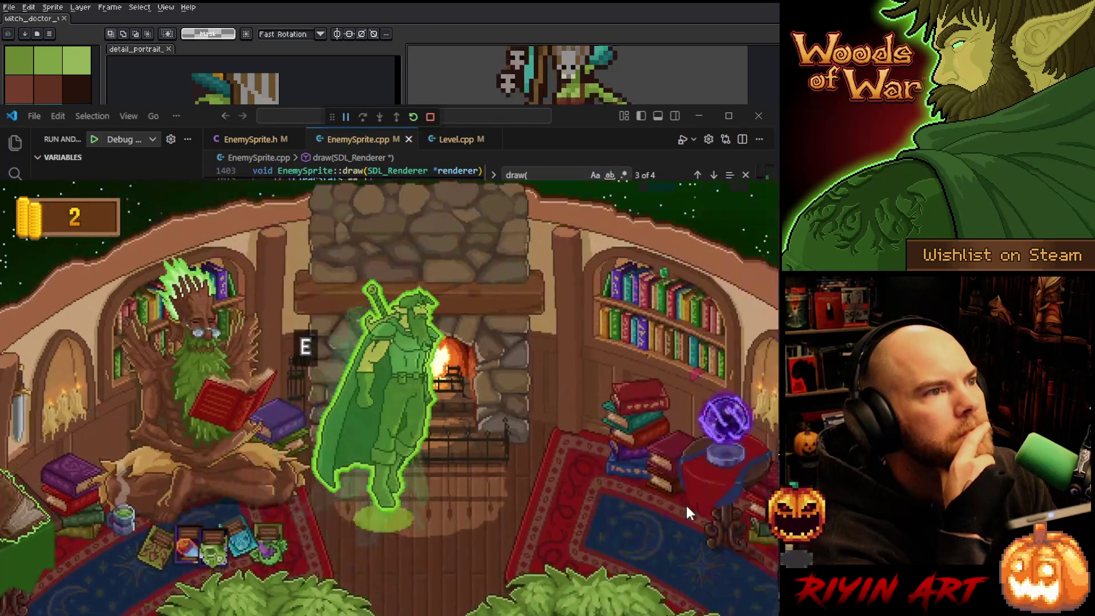
Start the gauntlet, placing two Spike Shots on the trees and a Barricade on the path
{"action": "key", "text": "e"}
{"action": "key", "text": "Escape"}
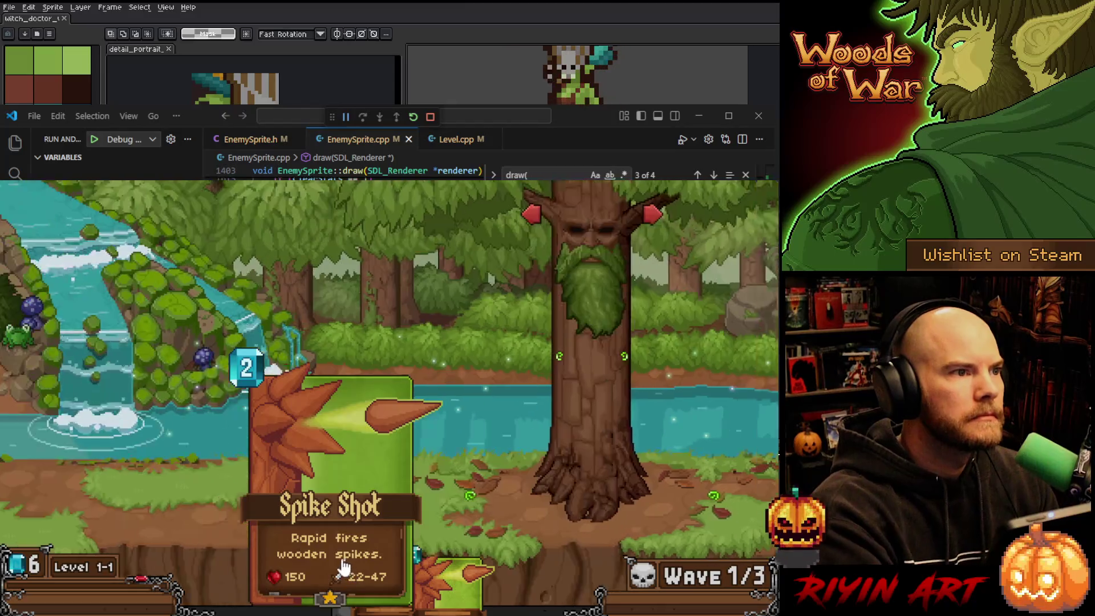
{"action": "mouse_move", "coordinate": [365, 564]}
{"action": "left_mouse_down"}
{"action": "mouse_move", "coordinate": [284, 416]}
{"action": "mouse_move", "coordinate": [195, 365]}
{"action": "left_mouse_up"}
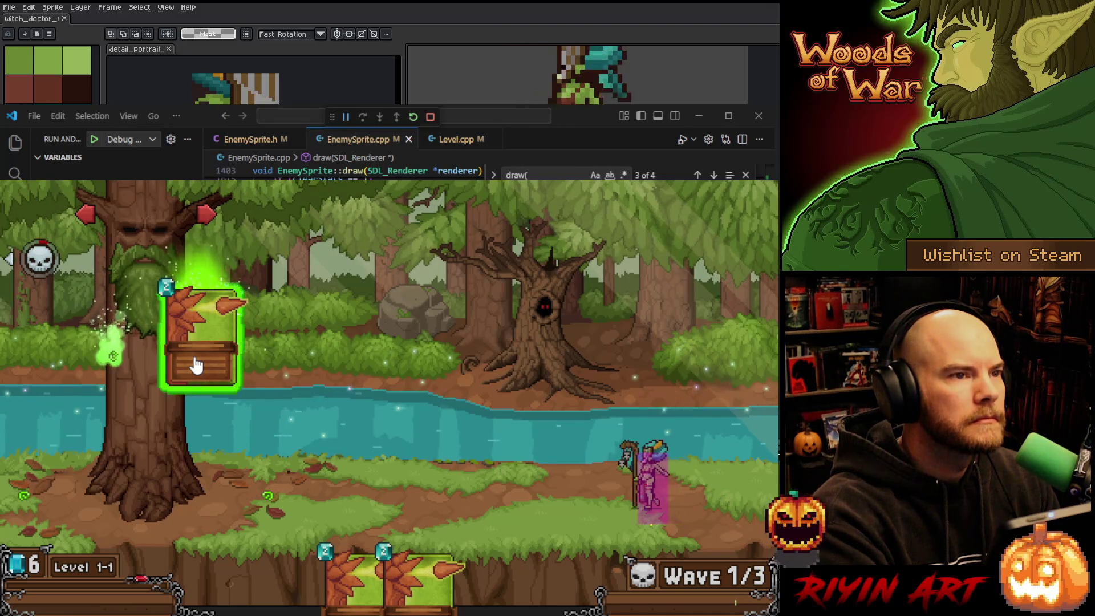
{"action": "left_click_drag", "start_coordinate": [195, 365], "coordinate": [194, 357]}
{"action": "mouse_move", "coordinate": [365, 570]}
{"action": "left_mouse_down"}
{"action": "mouse_move", "coordinate": [139, 423]}
{"action": "mouse_move", "coordinate": [163, 430]}
{"action": "left_mouse_up"}
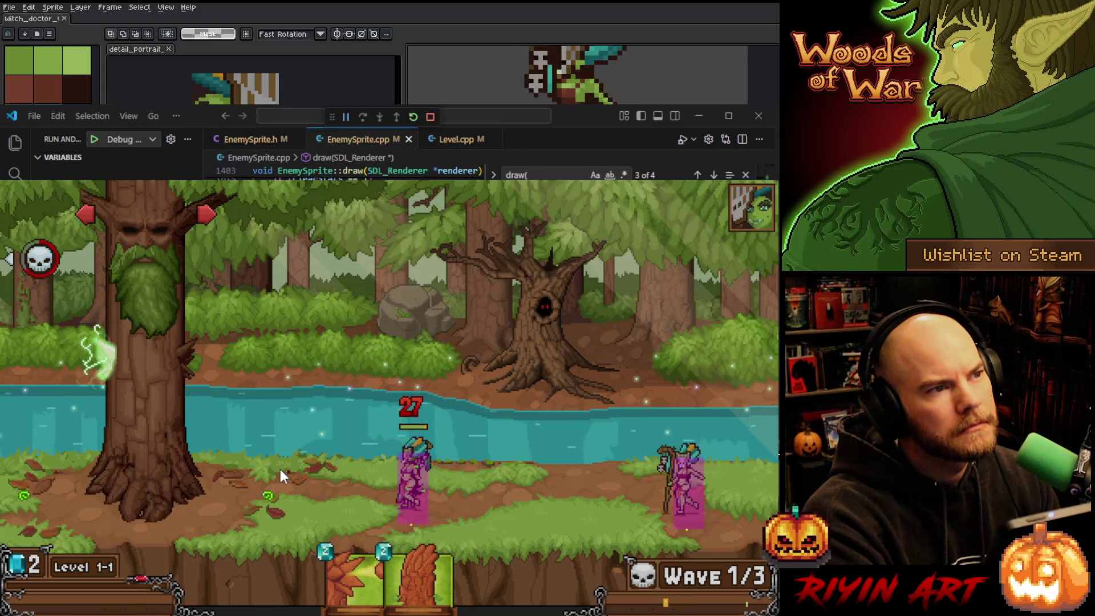
{"action": "mouse_move", "coordinate": [416, 573]}
{"action": "left_mouse_down"}
{"action": "mouse_move", "coordinate": [417, 536]}
{"action": "mouse_move", "coordinate": [273, 488]}
{"action": "left_mouse_up"}
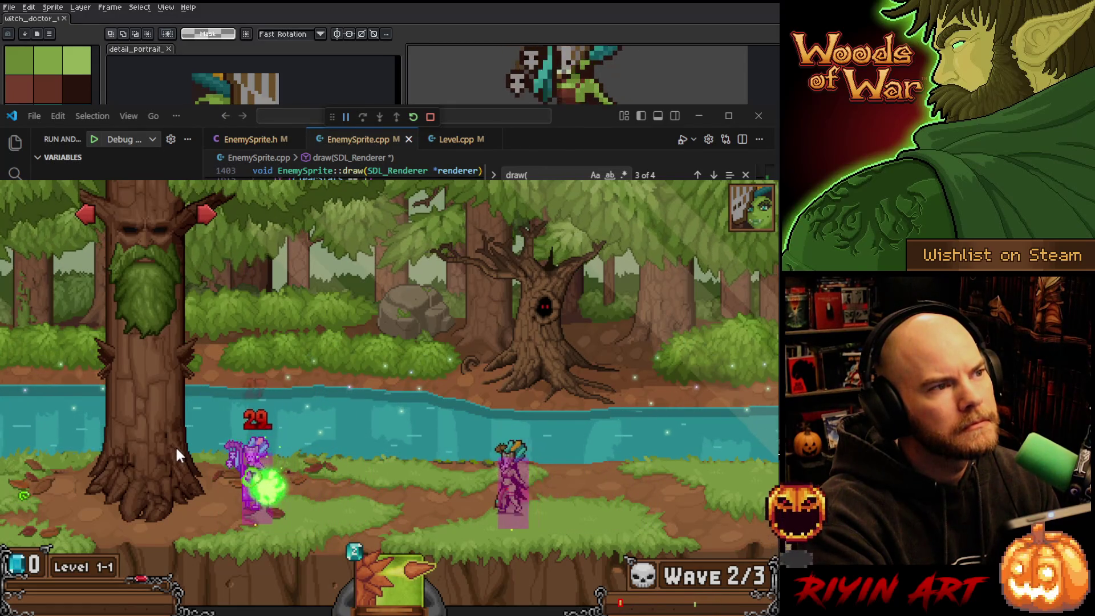
Buy a Spike Shot tower by the tree, add another Spike Shot on the left tree, then quit
{"action": "left_click", "coordinate": [202, 361]}
{"action": "left_click", "coordinate": [141, 321]}
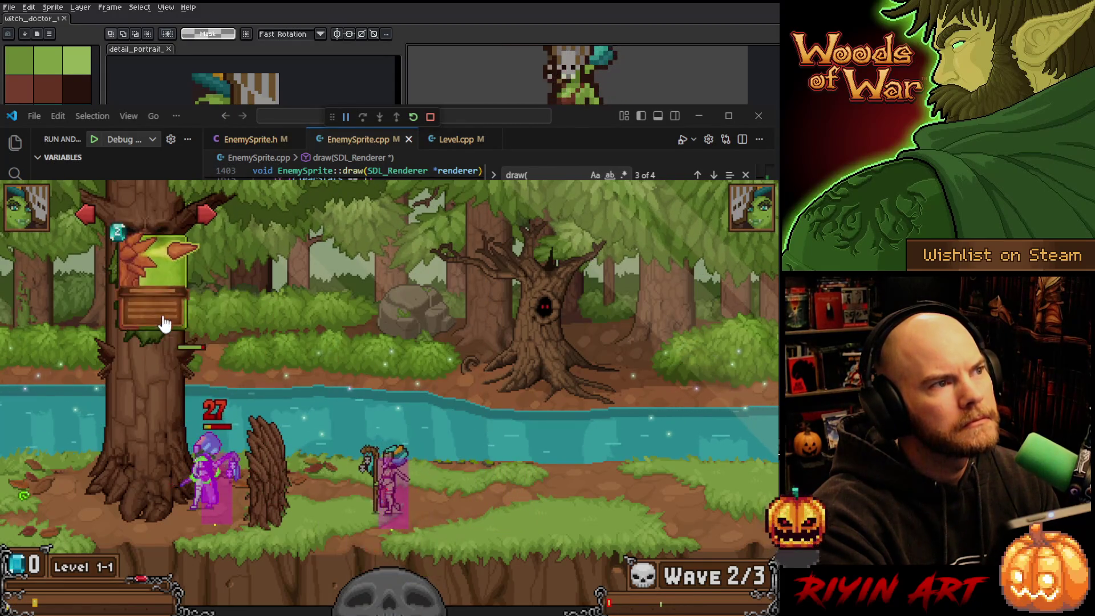
{"action": "left_click_drag", "start_coordinate": [376, 576], "coordinate": [173, 398]}
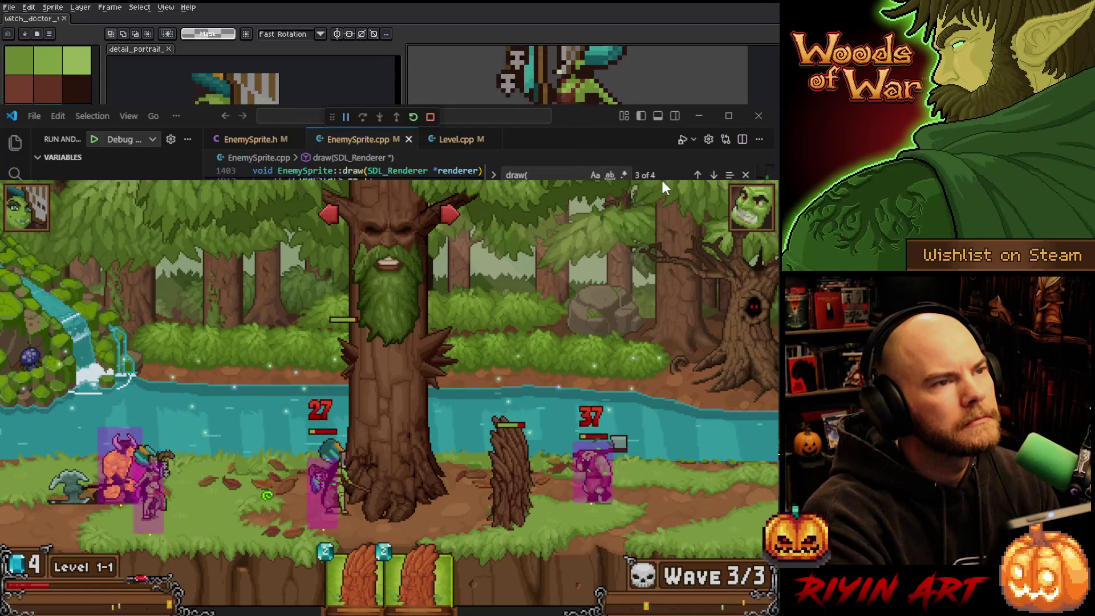
{"action": "key", "text": "Escape"}
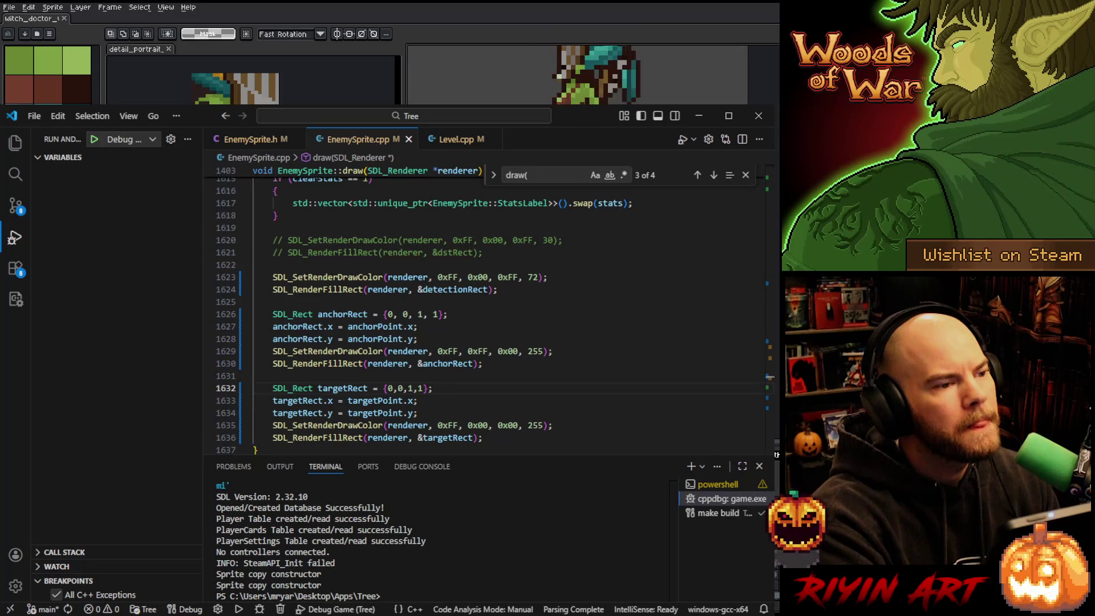
Replace row 7's detectionWidth of 0.26 with 0.3 in the Enemy data grid
{"action": "key", "text": "alt+Tab"}
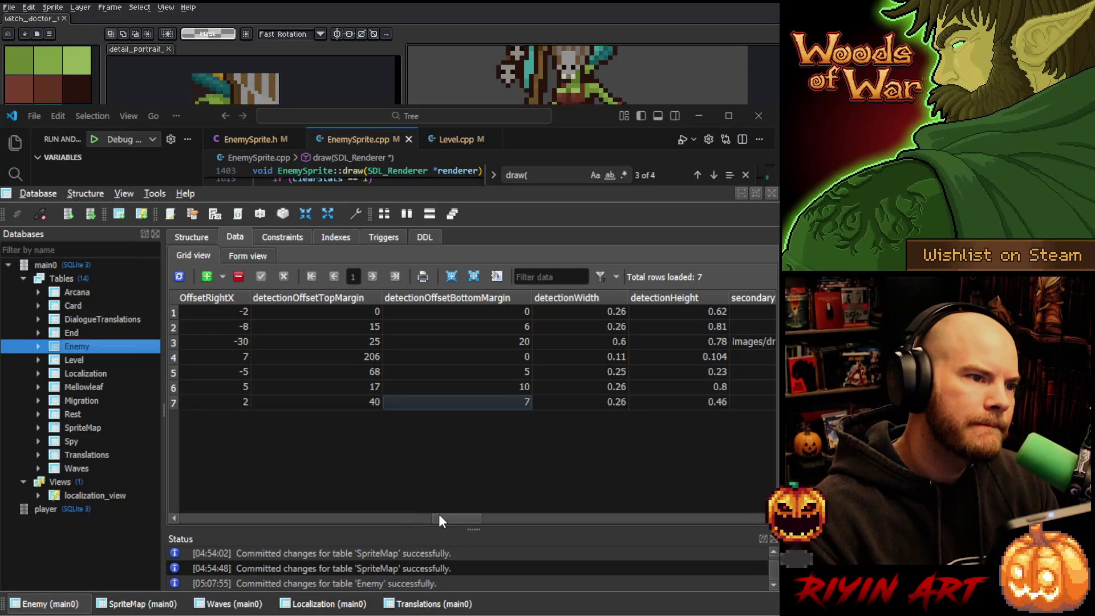
{"action": "scroll", "coordinate": [441, 514], "scroll_direction": "right", "scroll_amount": 3}
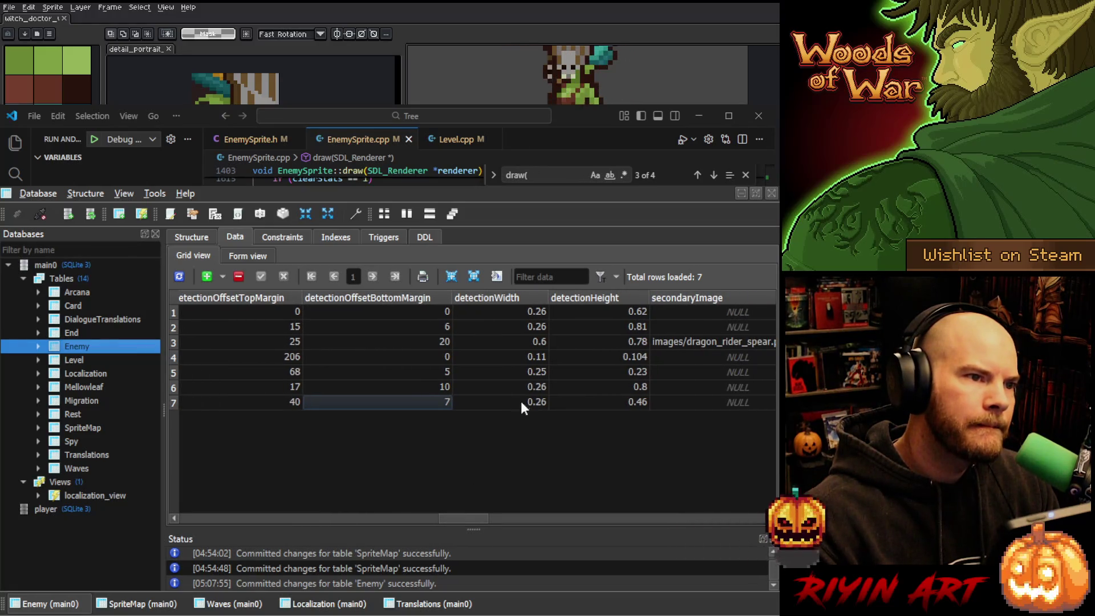
{"action": "type", "text": "0."}
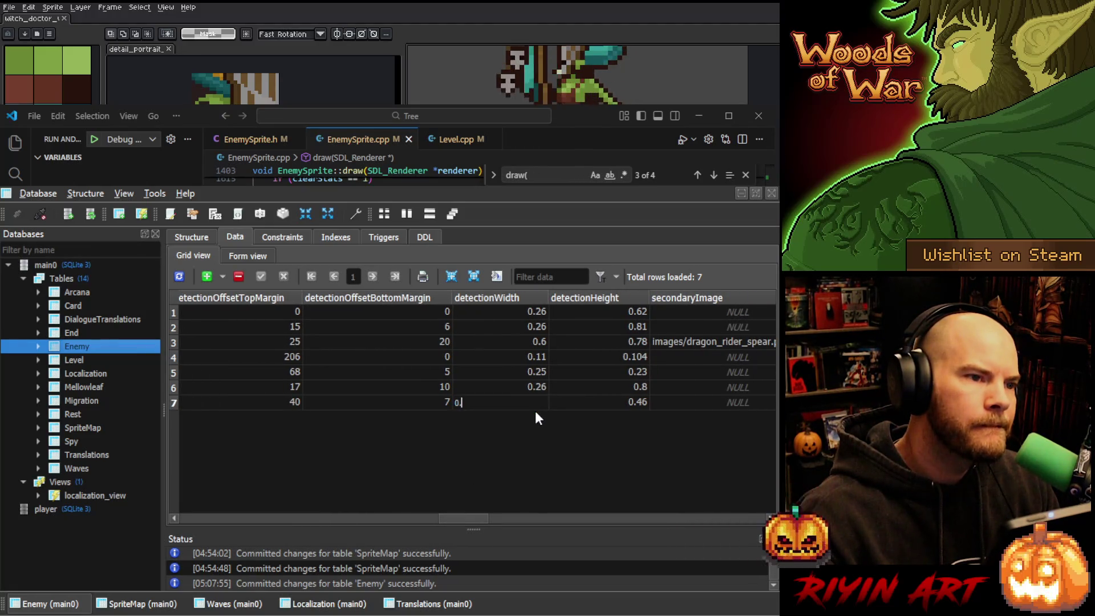
{"action": "type", "text": "38"}
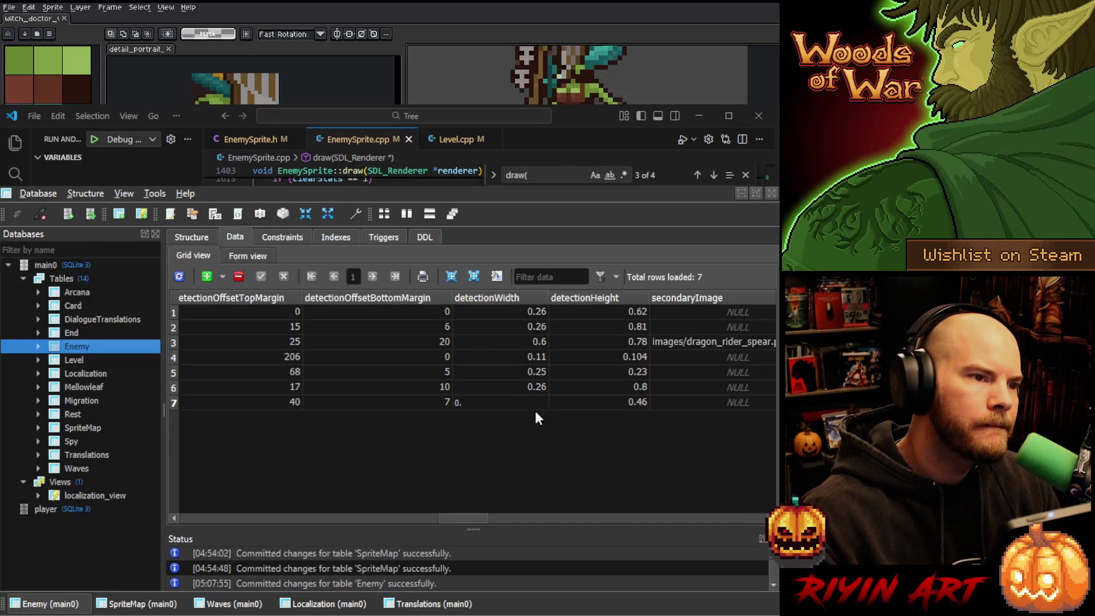
{"action": "key", "text": "Return"}
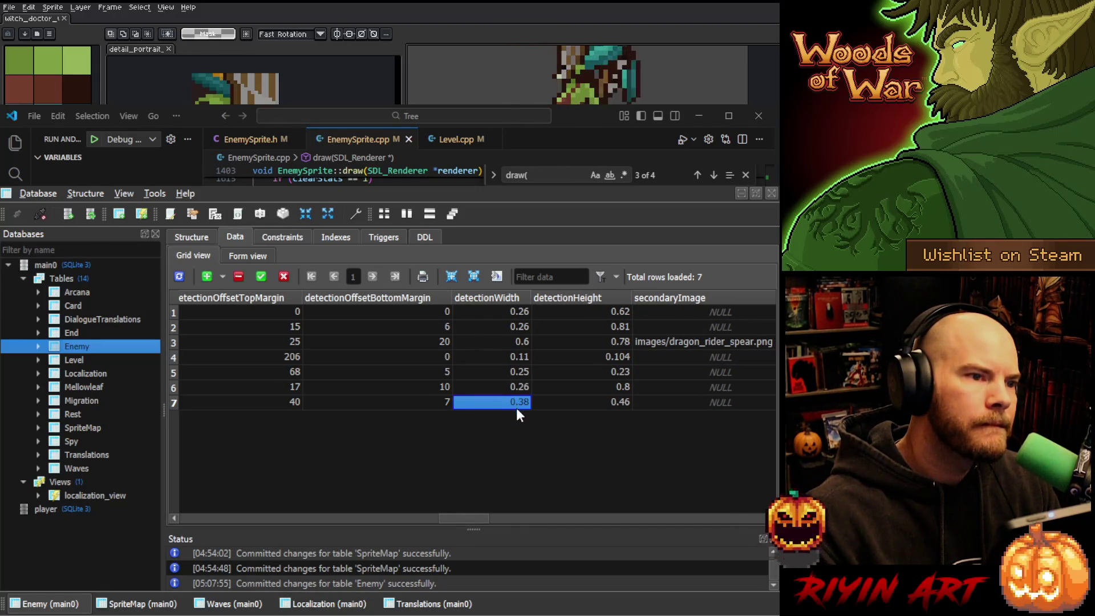
{"action": "type", "text": "0."}
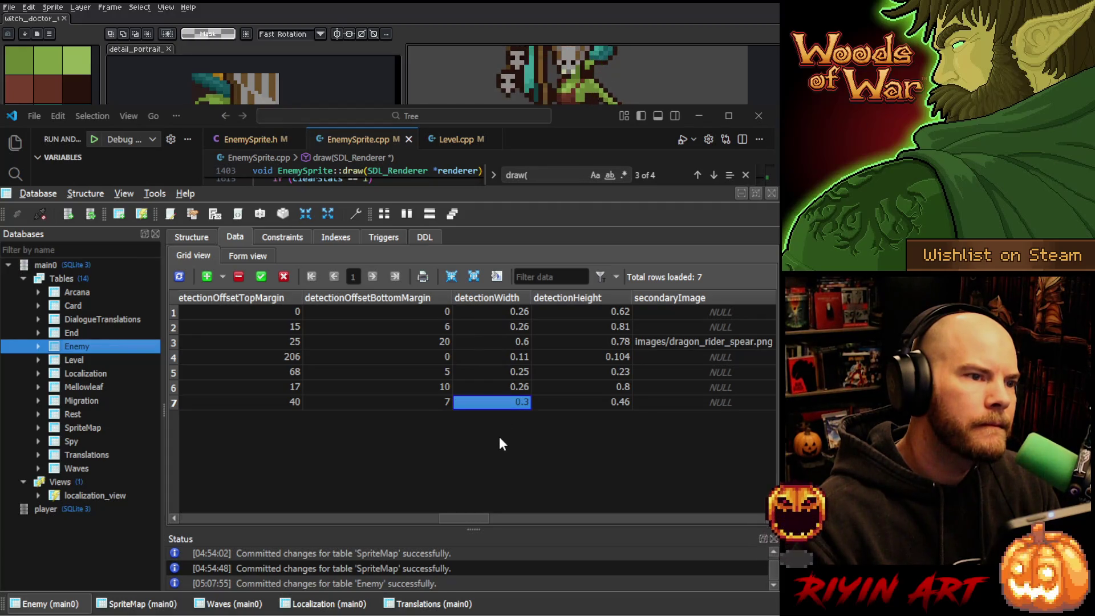
{"action": "scroll", "coordinate": [461, 517], "scroll_direction": "up", "scroll_amount": 2}
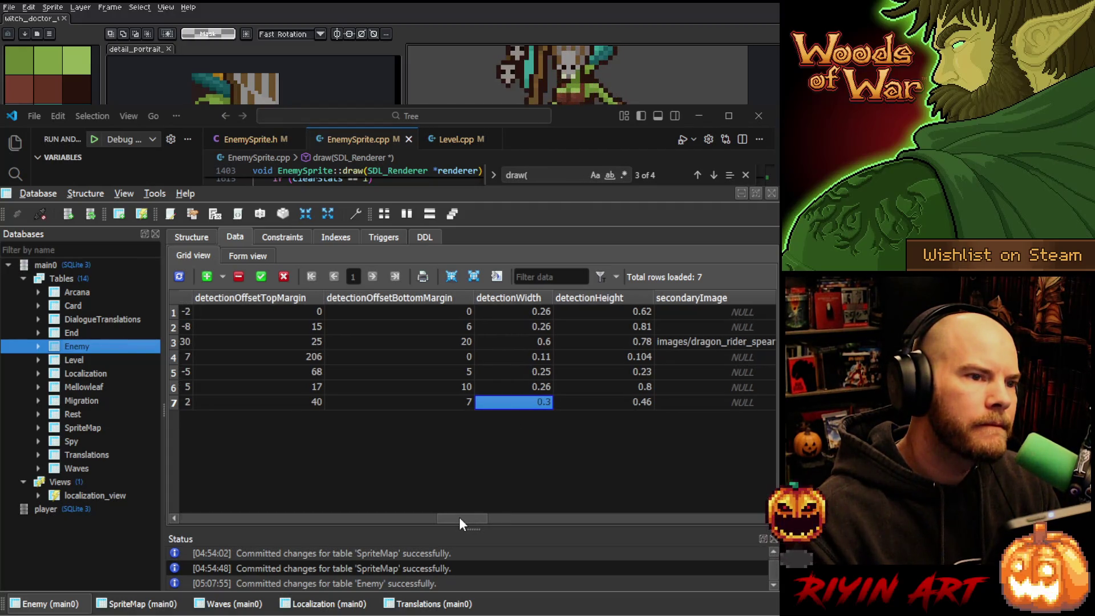
{"action": "left_click_drag", "start_coordinate": [459, 517], "coordinate": [428, 516]}
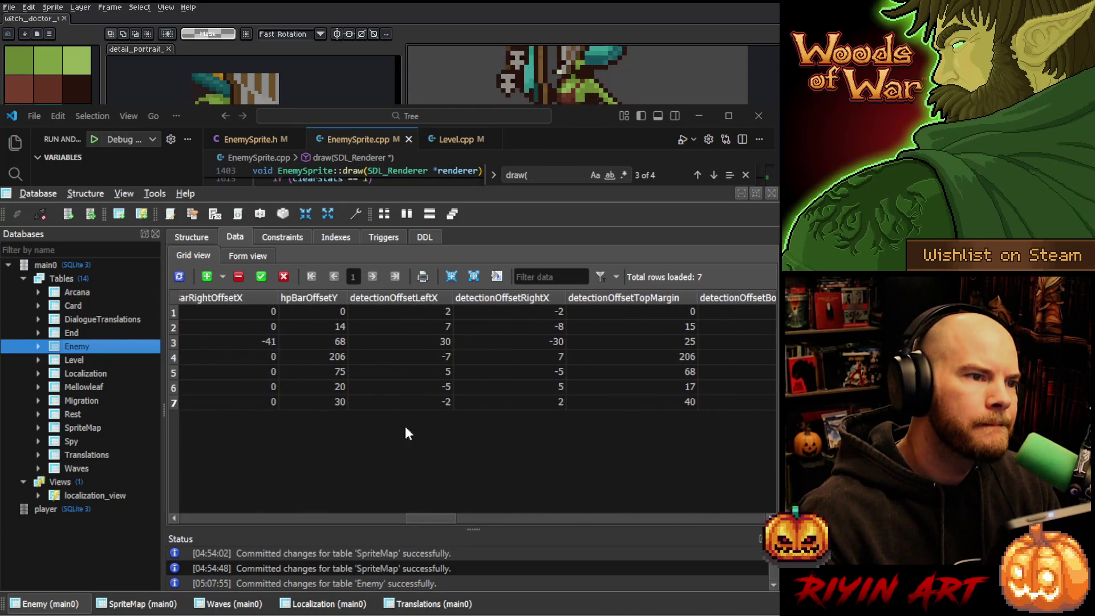
Zero row 7's detectionOffsetLeftX and detectionOffsetRightX
{"action": "double_click", "coordinate": [450, 404]}
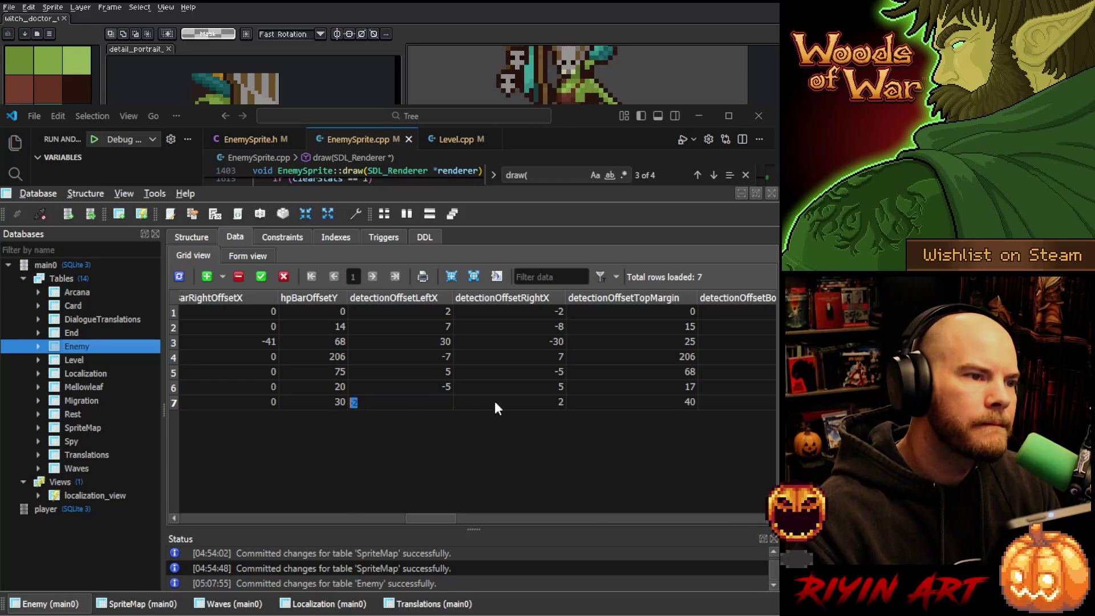
{"action": "type", "text": "0"}
{"action": "key", "text": "Tab"}
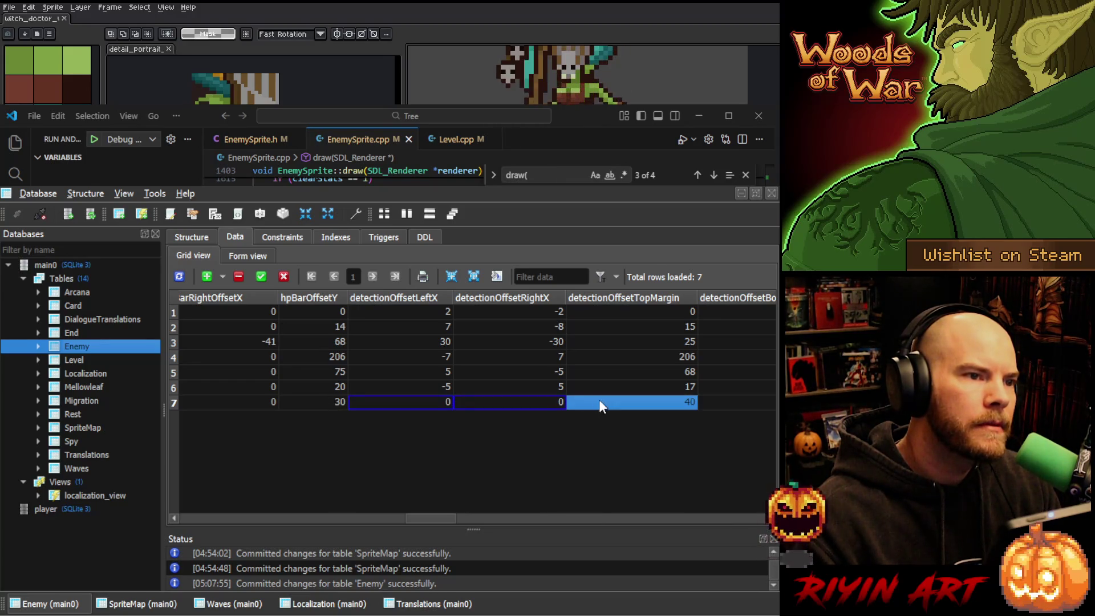
{"action": "mouse_move", "coordinate": [426, 513]}
{"action": "left_mouse_down"}
{"action": "mouse_move", "coordinate": [405, 518]}
{"action": "mouse_move", "coordinate": [436, 515]}
{"action": "mouse_move", "coordinate": [392, 513]}
{"action": "left_mouse_up"}
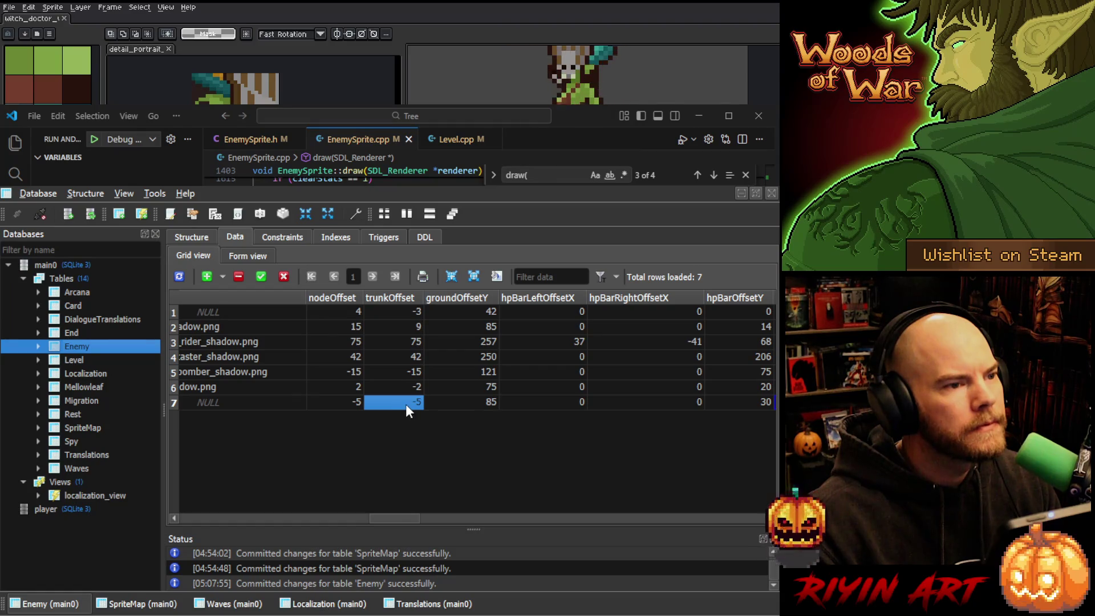
Set row 7's nodeOffset to 1 and trunkOffset to -1, then relaunch the game
{"action": "left_click", "coordinate": [350, 405]}
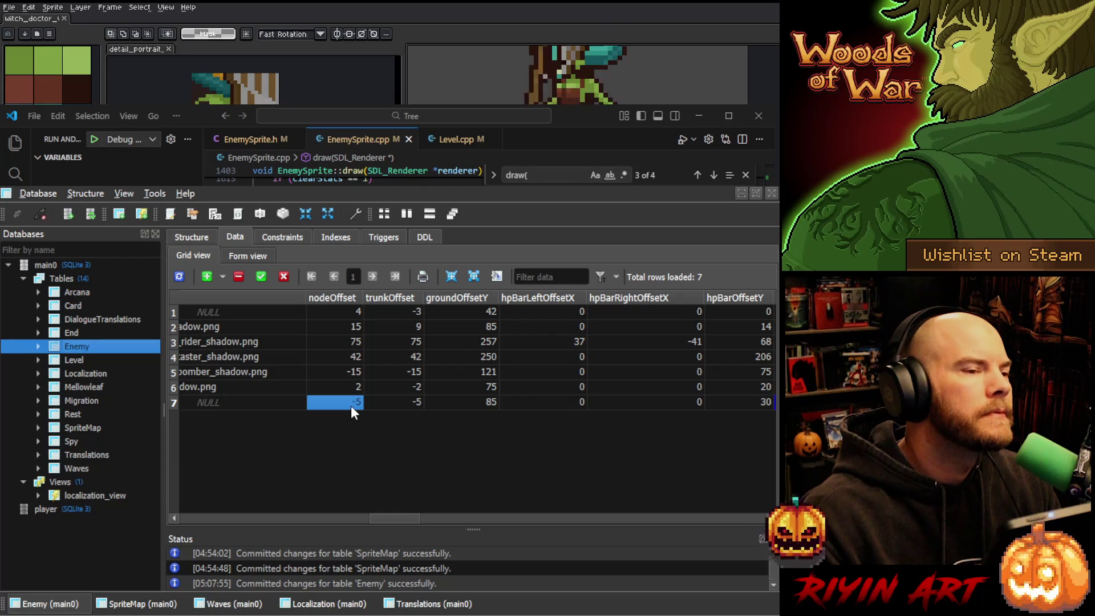
{"action": "type", "text": "2"}
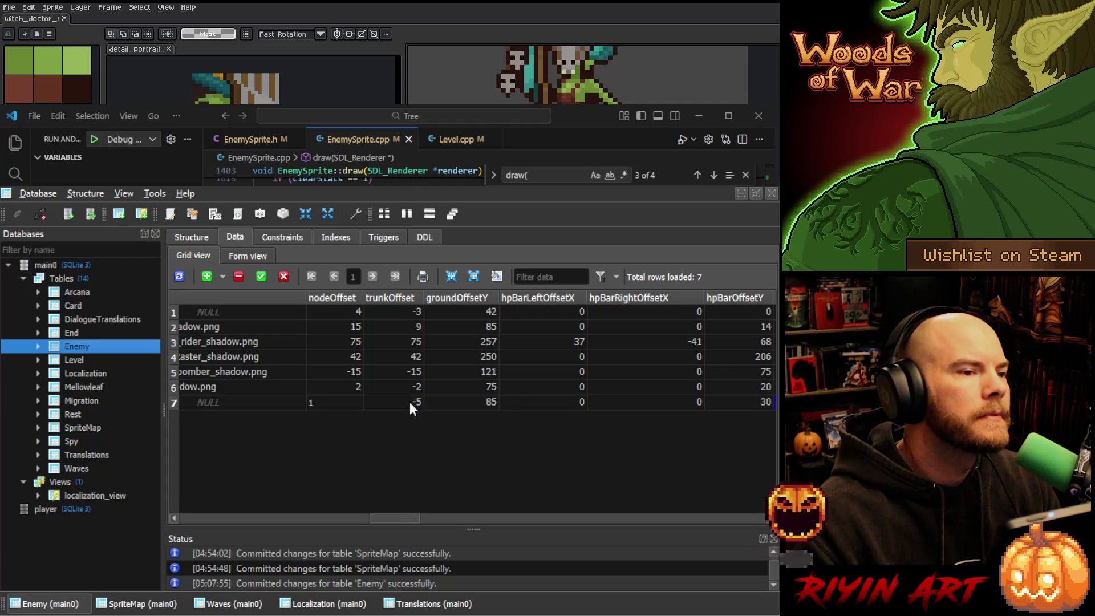
{"action": "type", "text": "-1"}
{"action": "key", "text": "Return"}
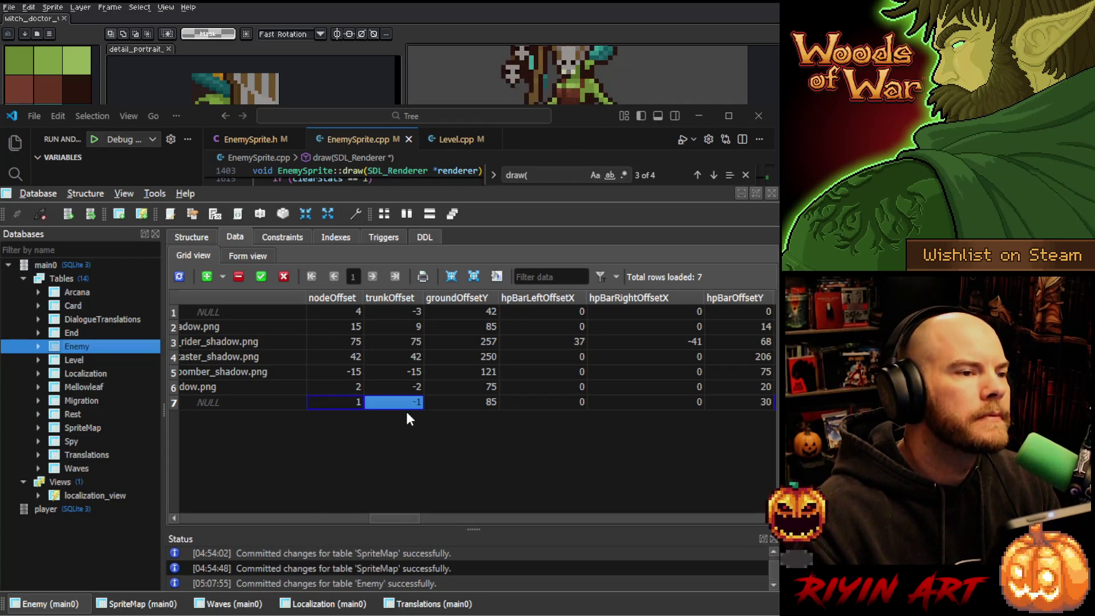
{"action": "left_click", "coordinate": [461, 403]}
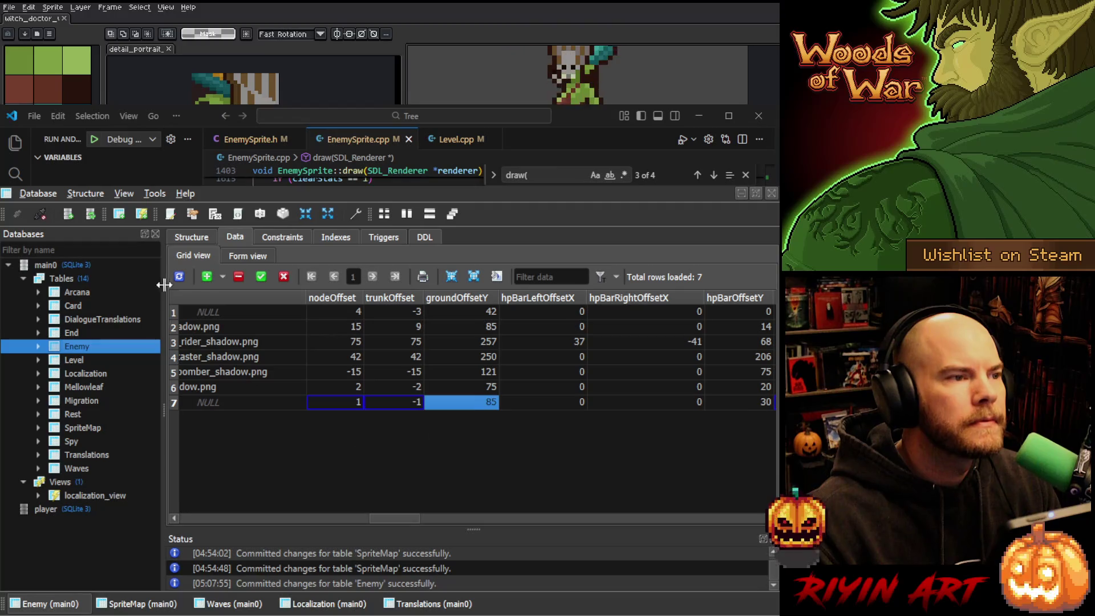
{"action": "left_click_drag", "start_coordinate": [409, 522], "coordinate": [470, 516]}
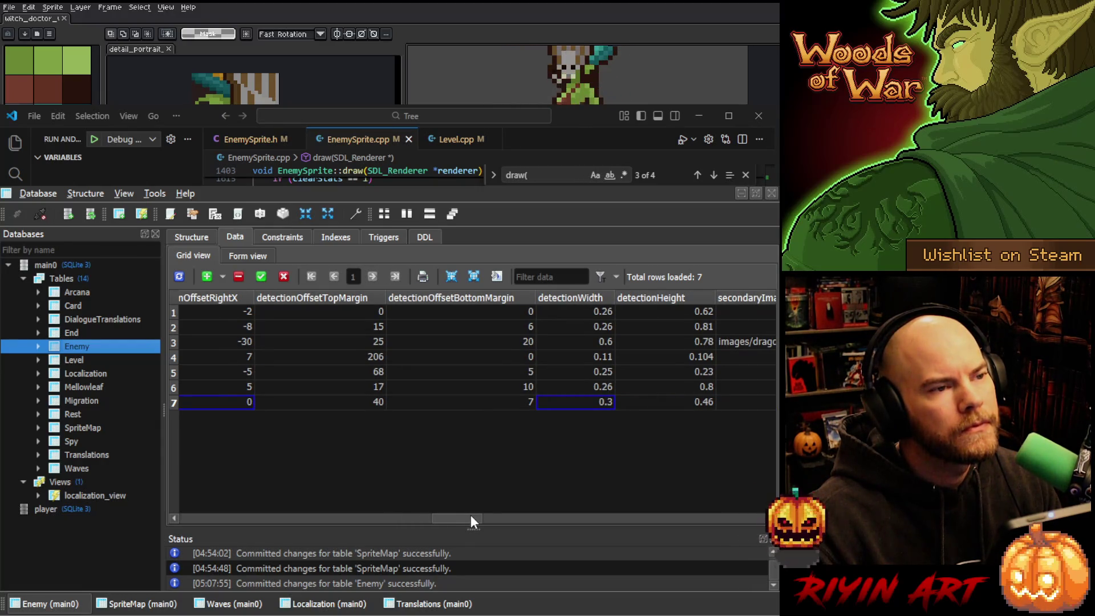
{"action": "left_click_drag", "start_coordinate": [470, 514], "coordinate": [471, 514]}
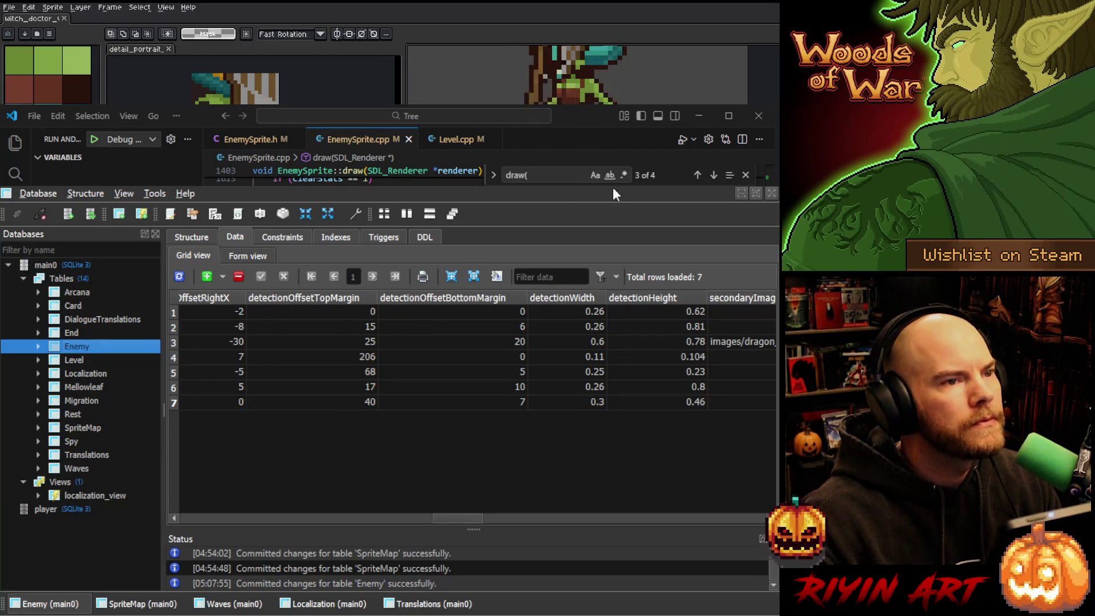
{"action": "key", "text": "alt+Tab"}
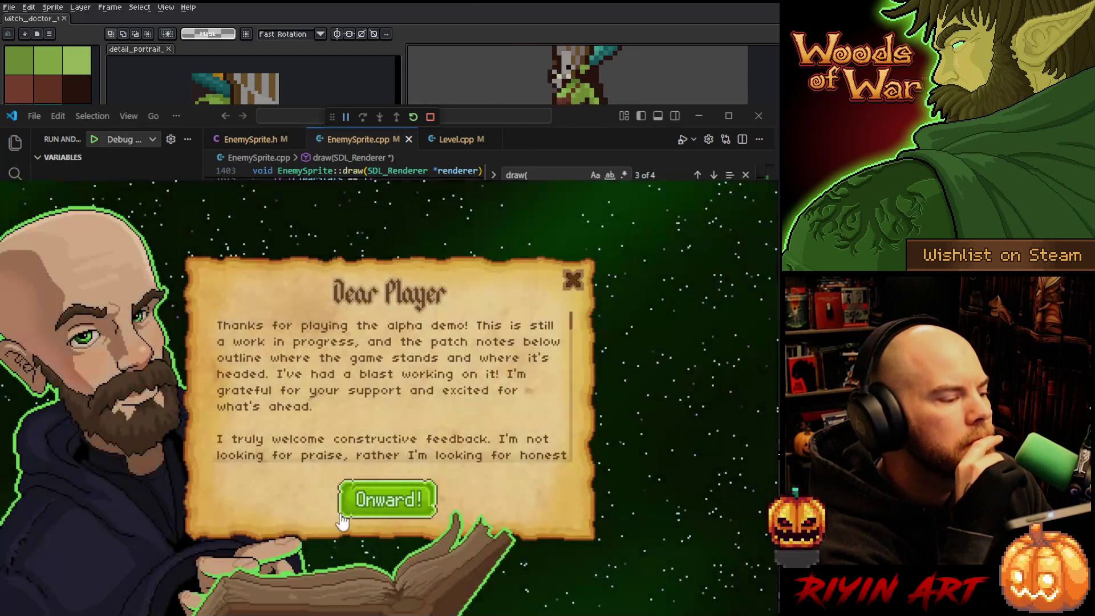
Load the red save slot and walk the hero to the bookshelf to open the grimoire
{"action": "left_click", "coordinate": [416, 507]}
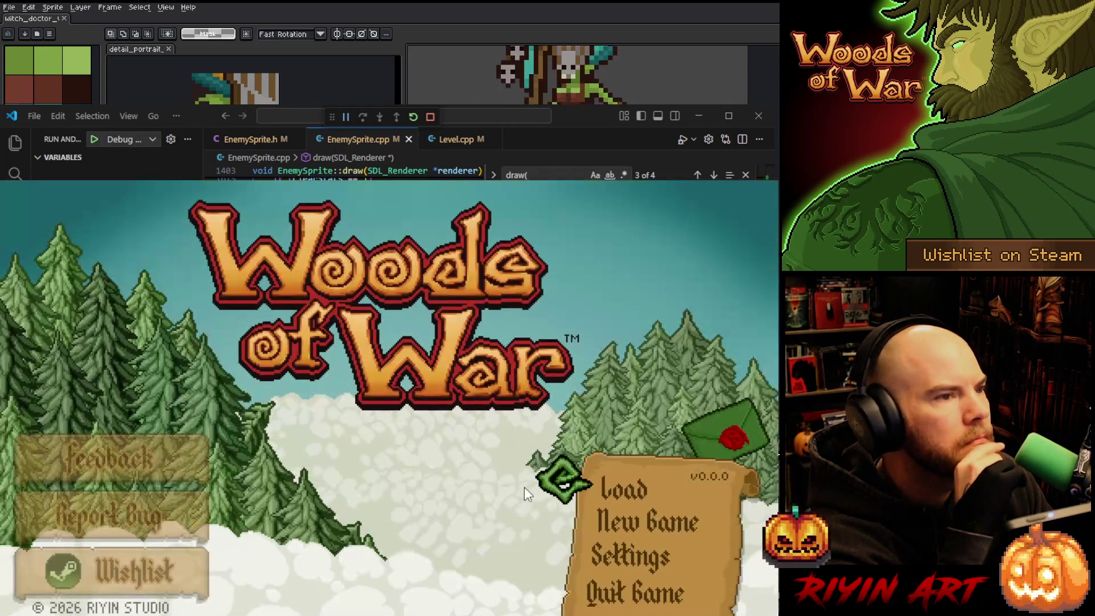
{"action": "left_click", "coordinate": [606, 485]}
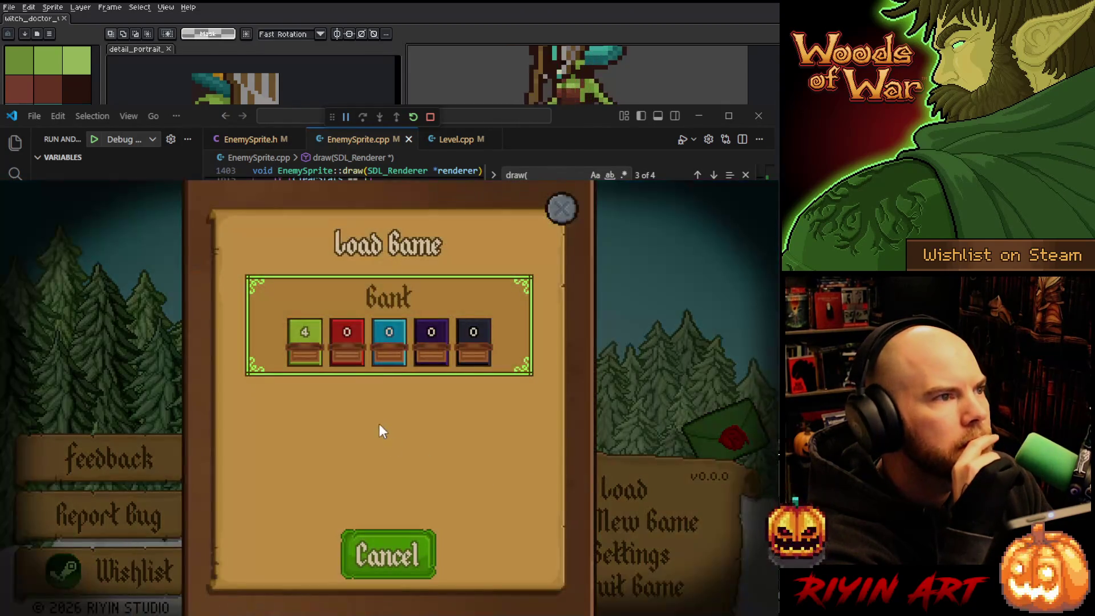
{"action": "left_click", "coordinate": [350, 336]}
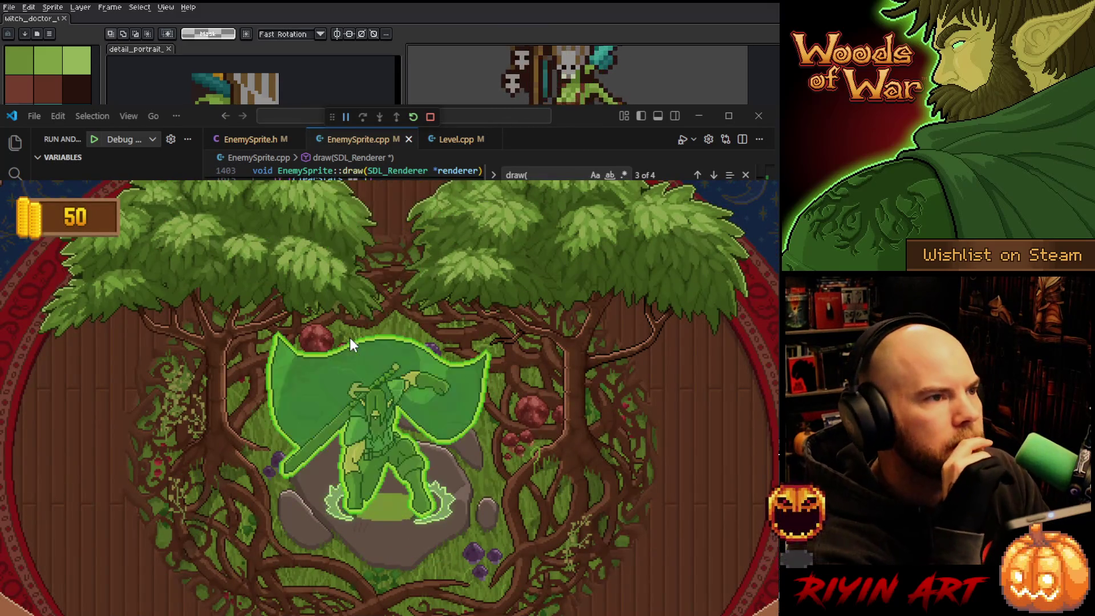
{"action": "key", "text": "a"}
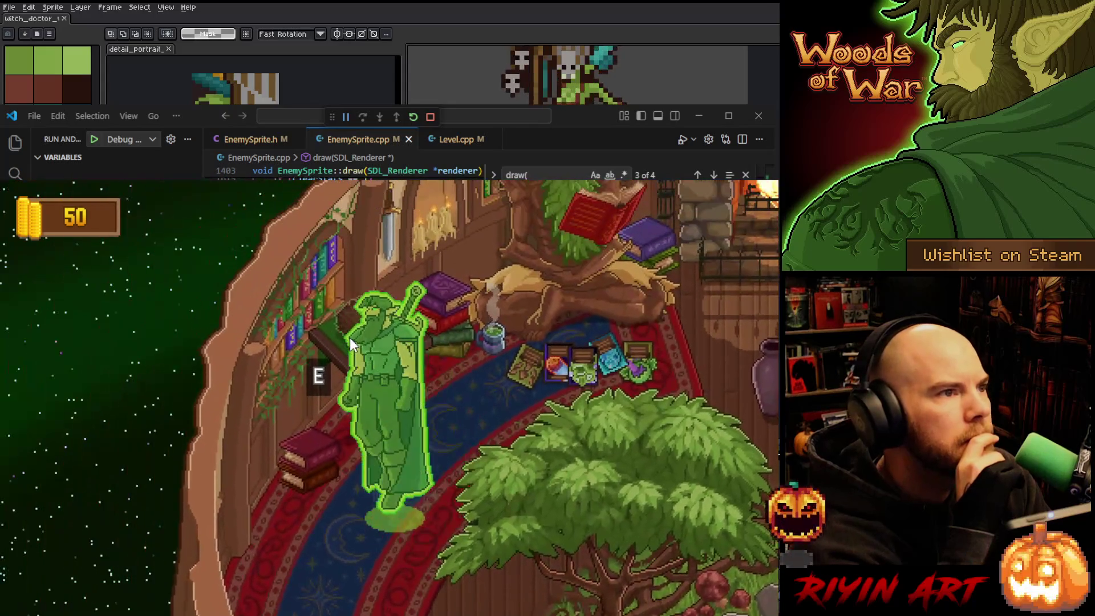
{"action": "key", "text": "e"}
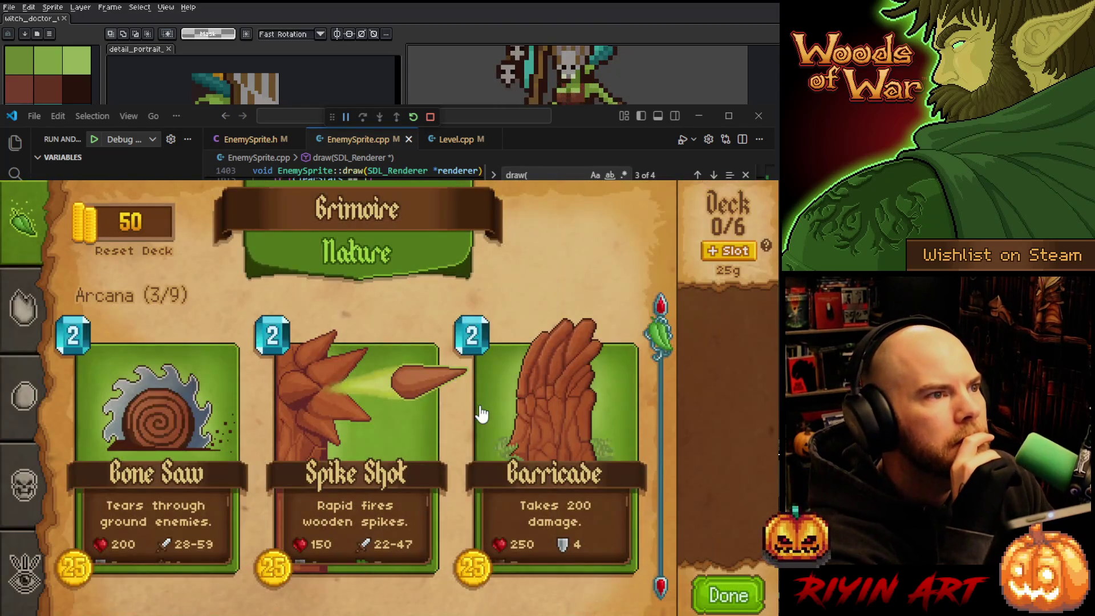
{"action": "left_click", "coordinate": [482, 415]}
{"action": "left_click", "coordinate": [590, 226]}
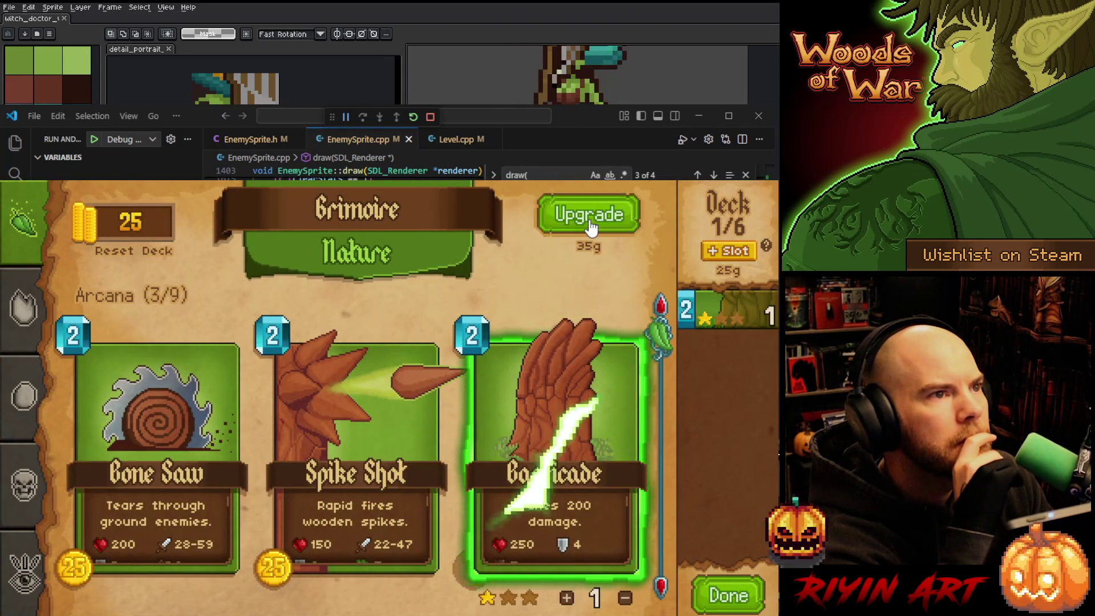
{"action": "left_click", "coordinate": [430, 436]}
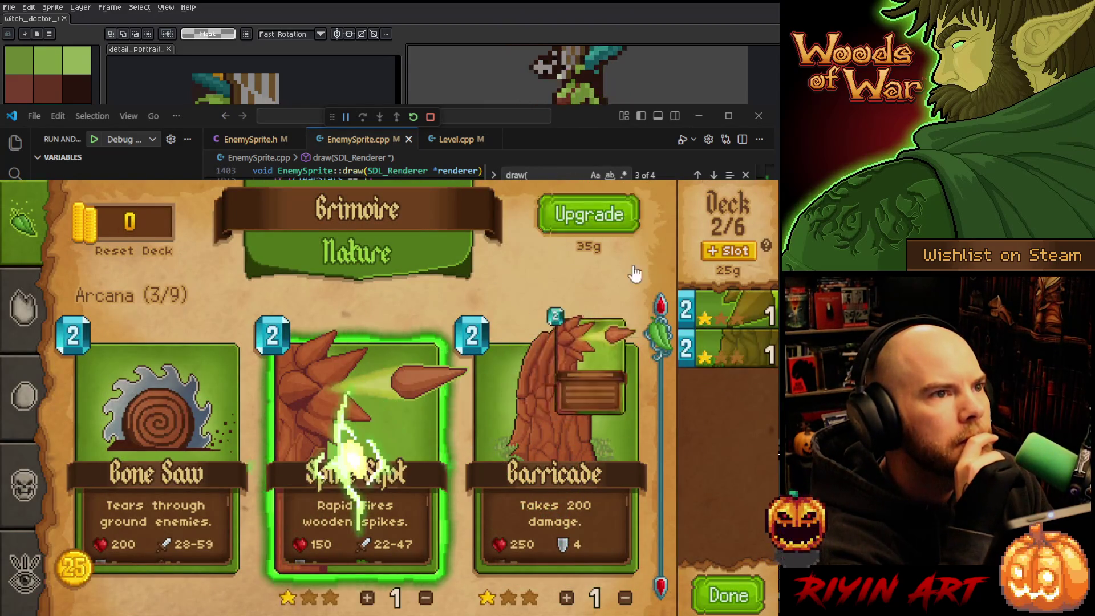
{"action": "left_click", "coordinate": [708, 317]}
{"action": "left_click", "coordinate": [707, 353]}
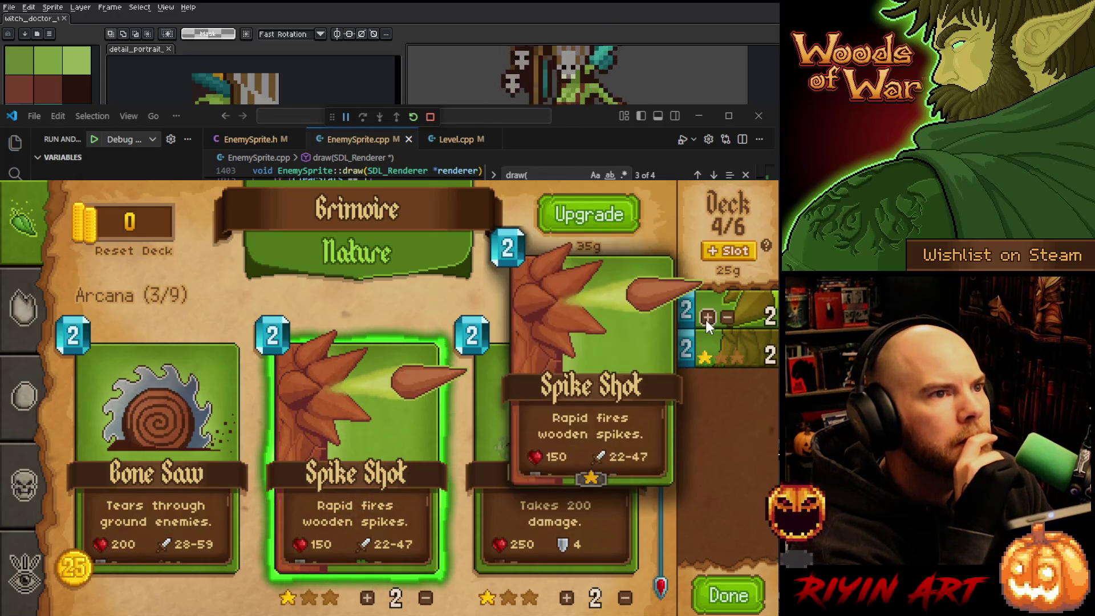
{"action": "left_click", "coordinate": [707, 355]}
{"action": "left_click", "coordinate": [707, 356]}
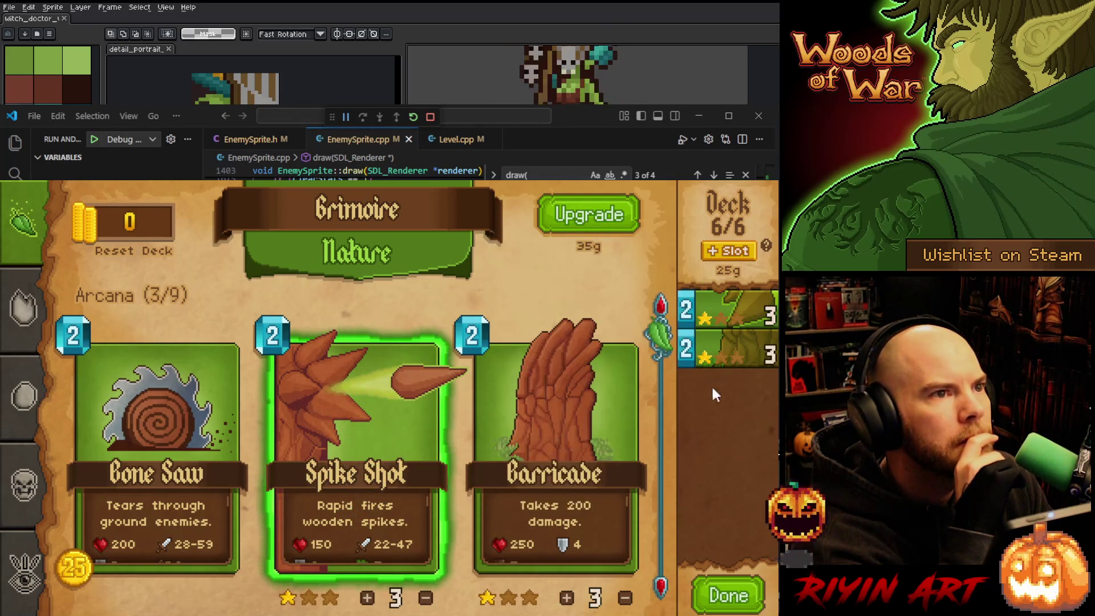
{"action": "left_click", "coordinate": [729, 594]}
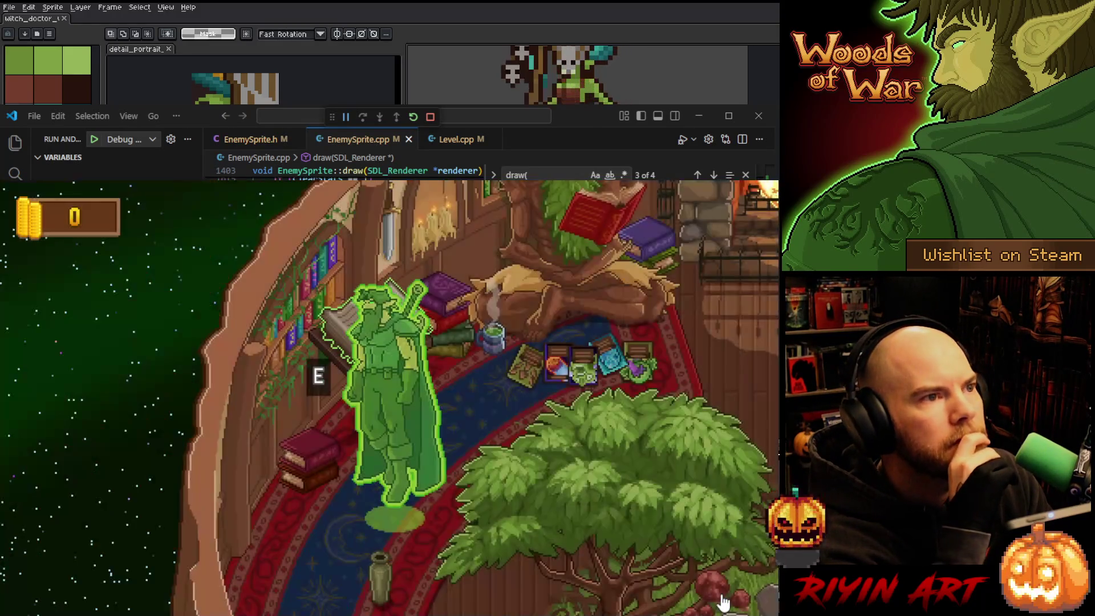
{"action": "key", "text": "d"}
{"action": "key", "text": "e"}
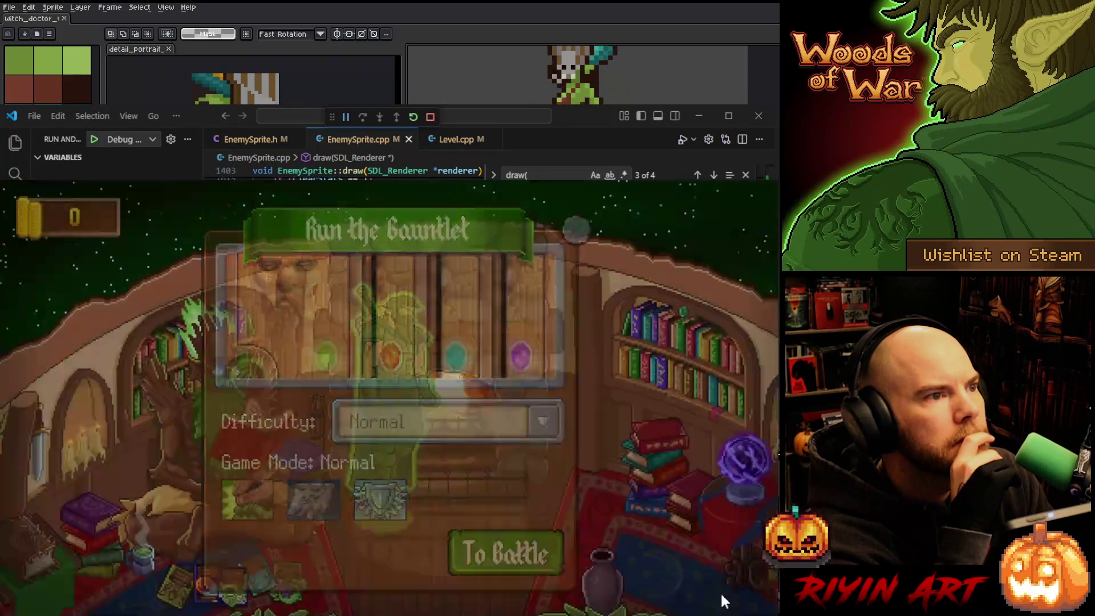
{"action": "key", "text": "Escape"}
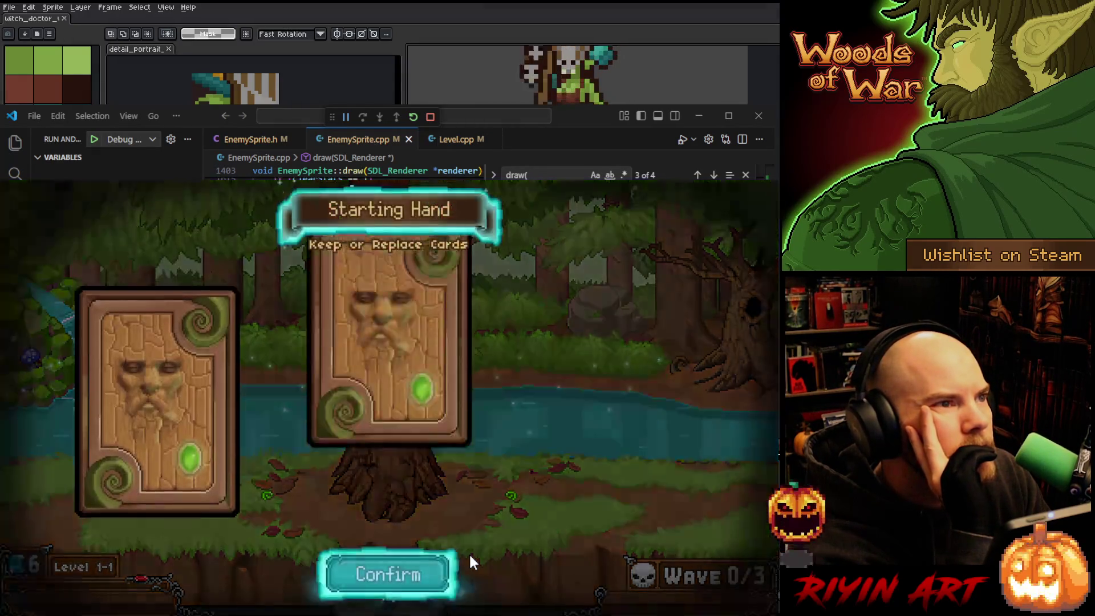
{"action": "left_click", "coordinate": [468, 555]}
{"action": "left_click_drag", "start_coordinate": [471, 563], "coordinate": [265, 497]}
{"action": "left_click_drag", "start_coordinate": [351, 578], "coordinate": [401, 412]}
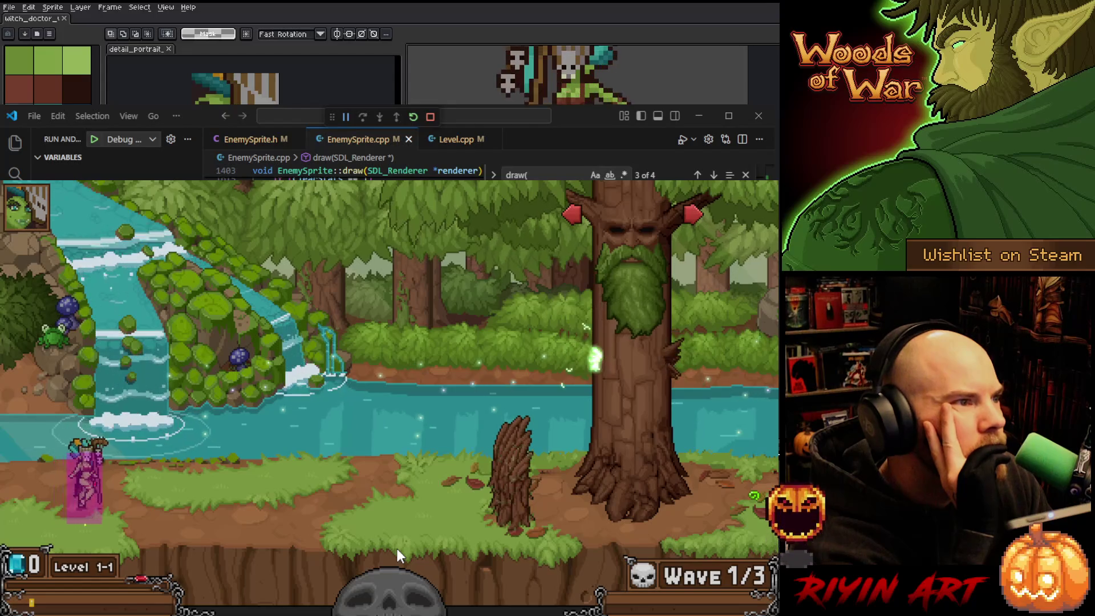
{"action": "key", "text": "Escape"}
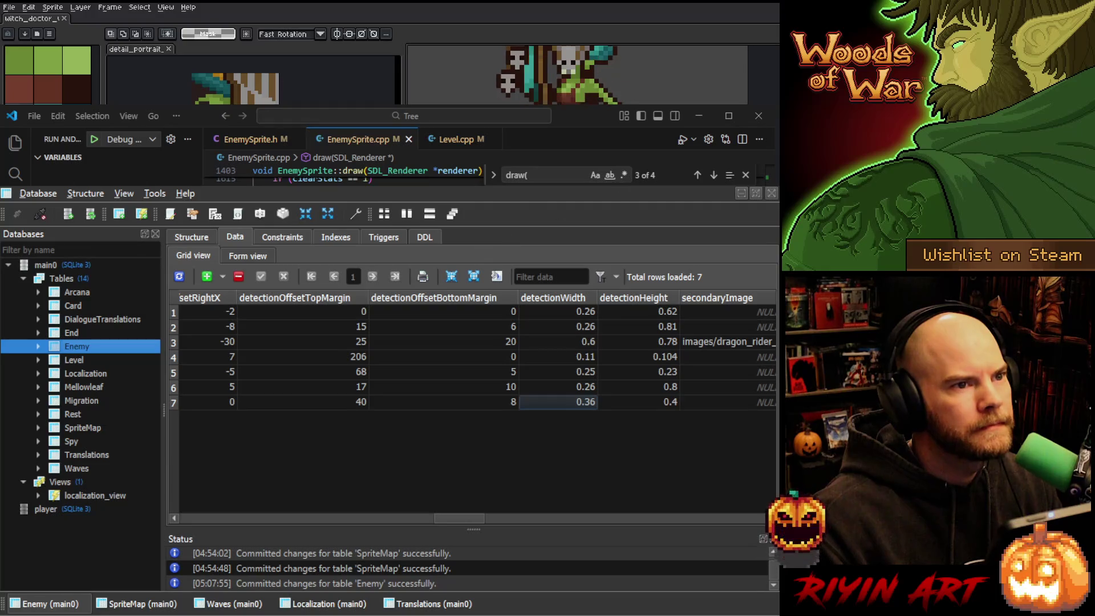
Bring up the Enemy table and clear row 7's nodeOffset and trunkOffset to 0
{"action": "left_click", "coordinate": [691, 186]}
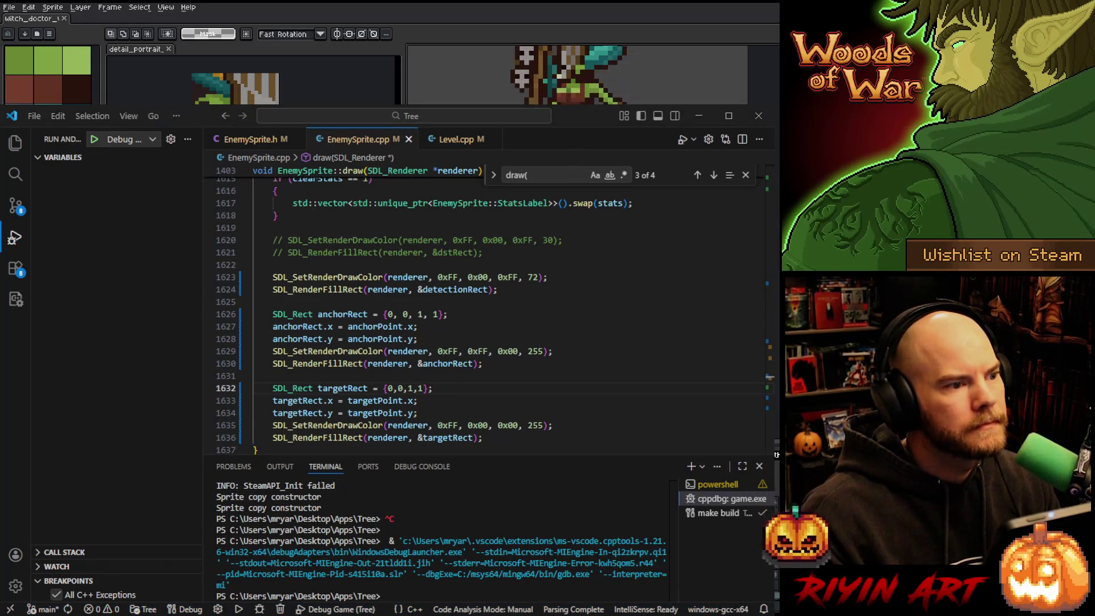
{"action": "key", "text": "alt+Tab"}
{"action": "left_click_drag", "start_coordinate": [488, 519], "coordinate": [405, 525]}
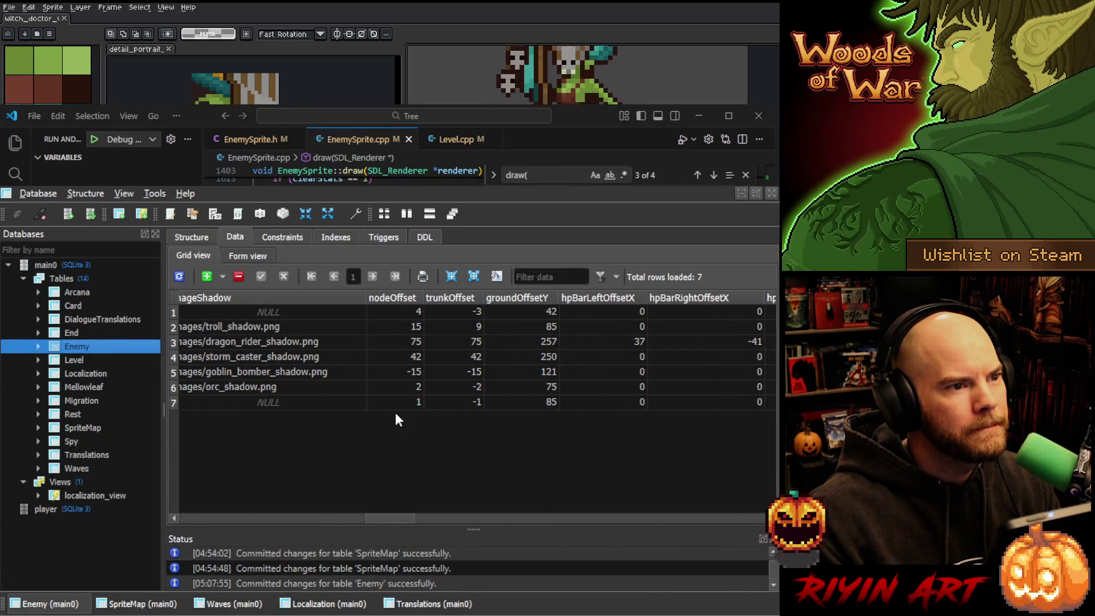
{"action": "left_click", "coordinate": [416, 403]}
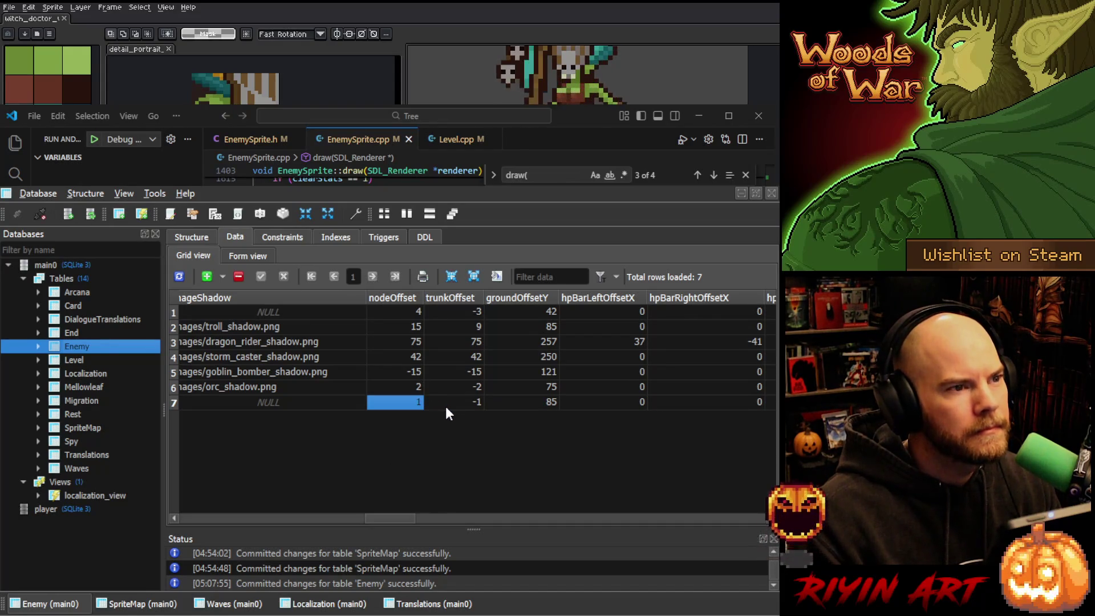
{"action": "type", "text": "0"}
{"action": "left_click", "coordinate": [462, 406]}
{"action": "type", "text": "0"}
{"action": "key", "text": "Return"}
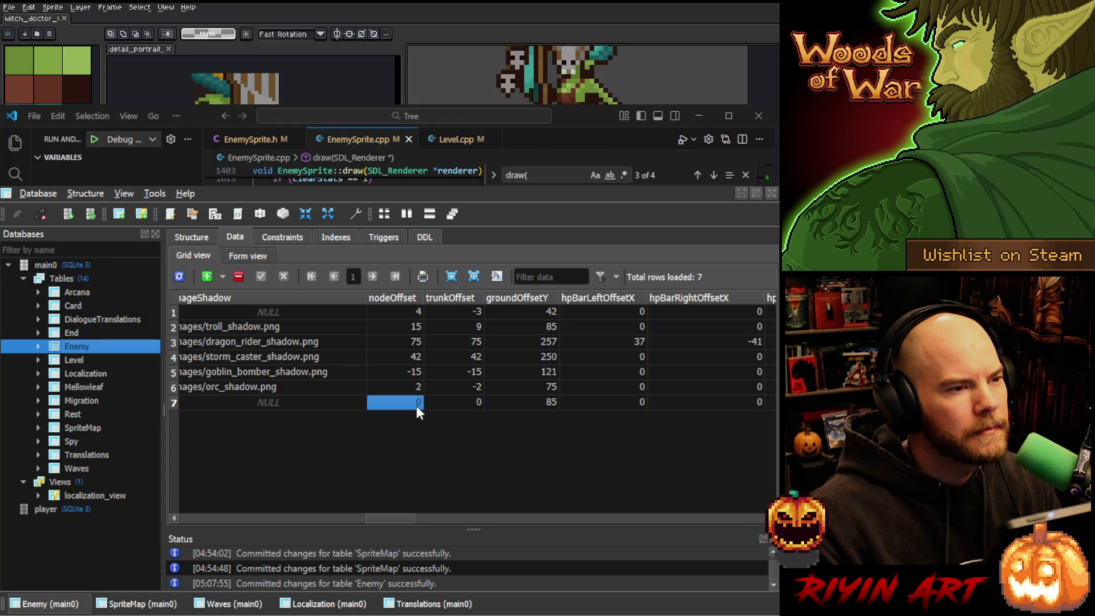
Set row 7's nodeOffset to -1 and trunkOffset to 1
{"action": "type", "text": "-1"}
{"action": "left_click", "coordinate": [461, 404]}
{"action": "type", "text": "1"}
{"action": "key", "text": "Return"}
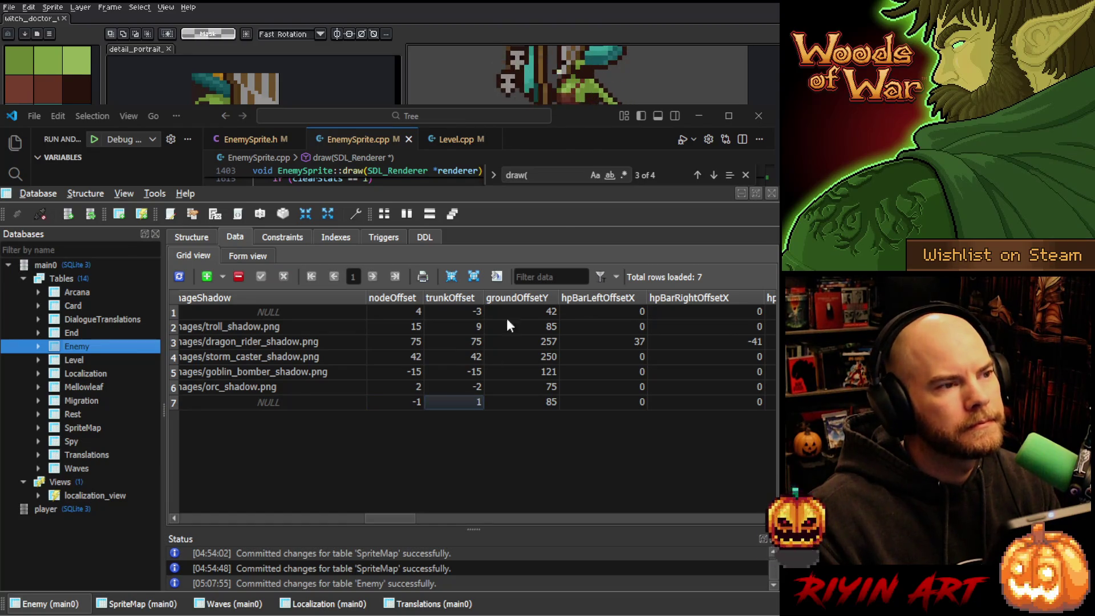
{"action": "key", "text": "alt+Tab"}
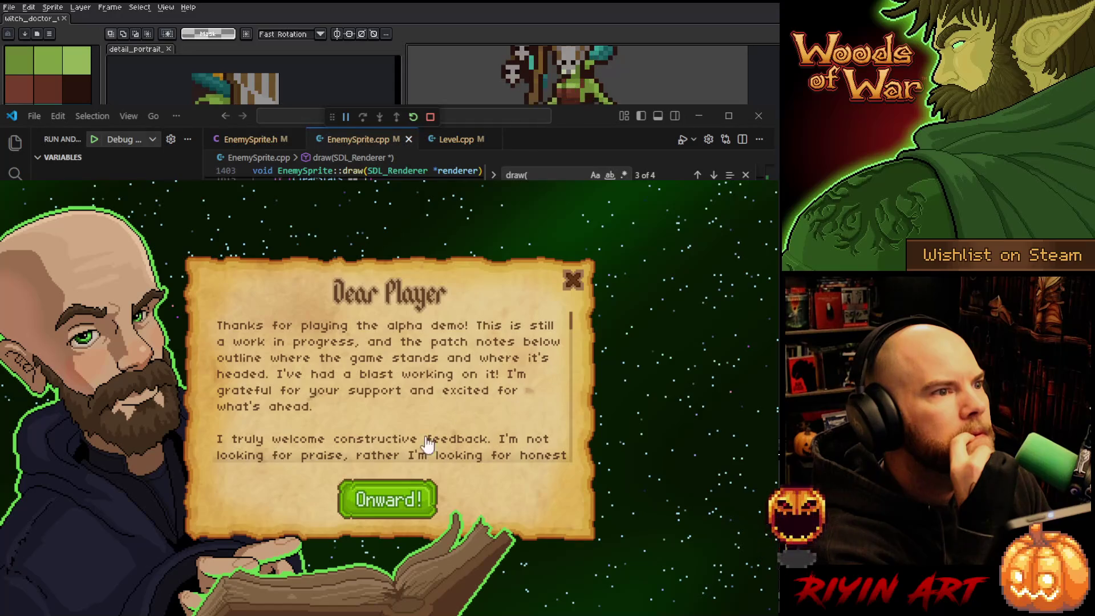
Dismiss the opening notice and load the saved game
{"action": "left_click", "coordinate": [388, 496]}
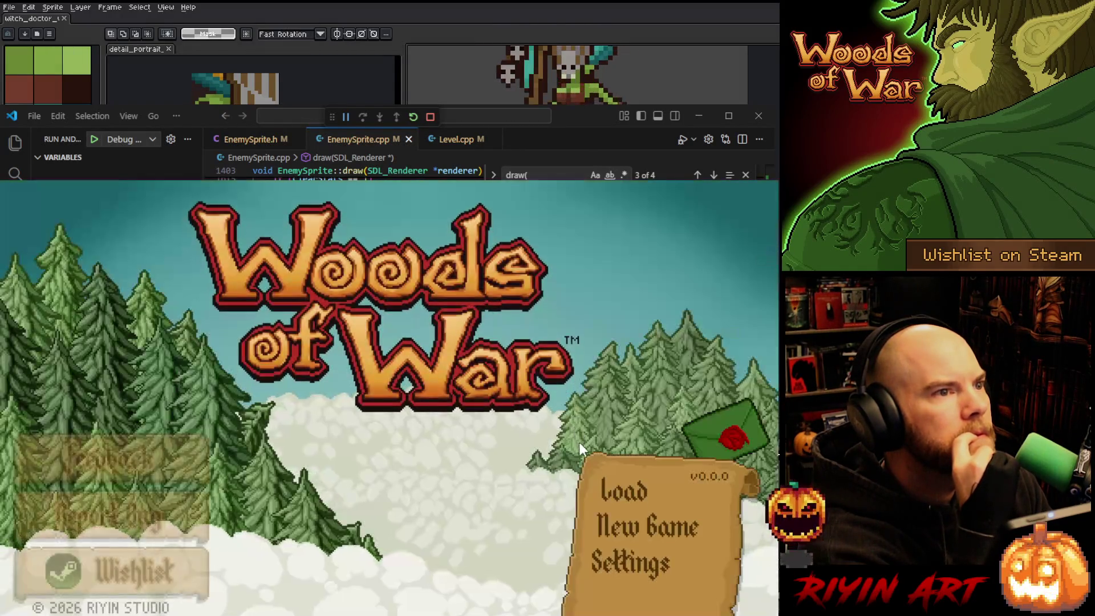
{"action": "left_click", "coordinate": [611, 479]}
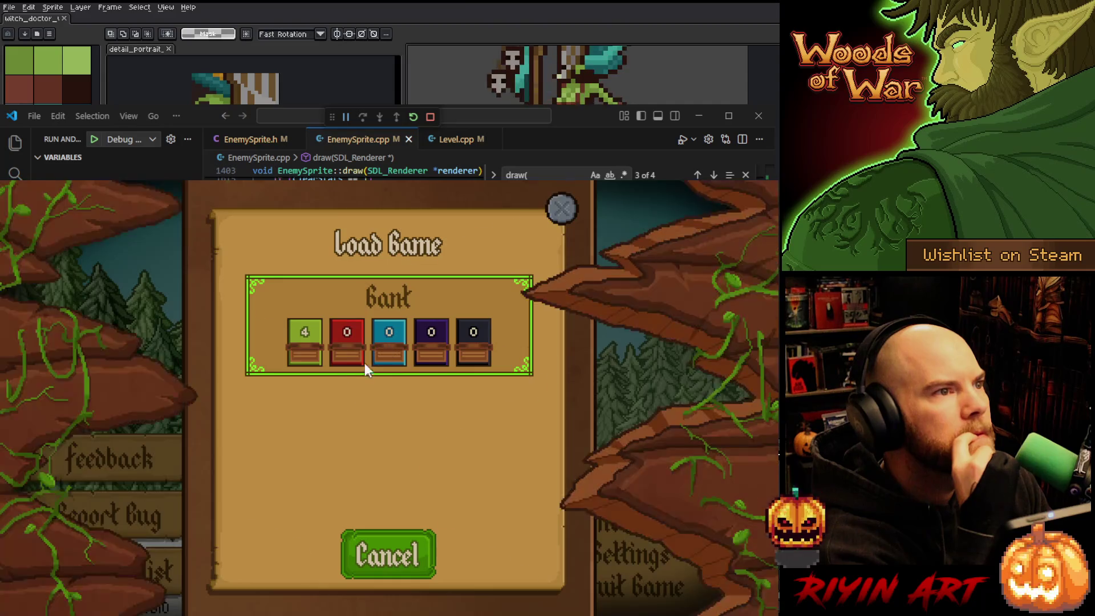
{"action": "left_click", "coordinate": [347, 365]}
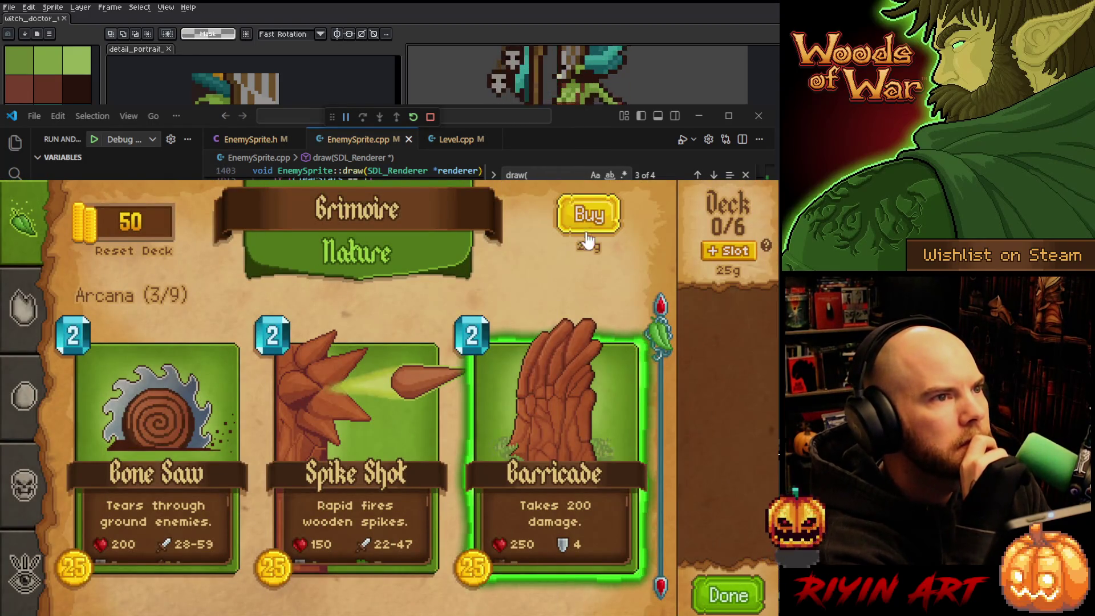
Buy Barricade and Spike Shot, adding copies until the deck is 6/6
{"action": "left_click", "coordinate": [573, 222]}
{"action": "left_click", "coordinate": [570, 225]}
{"action": "left_click", "coordinate": [709, 318]}
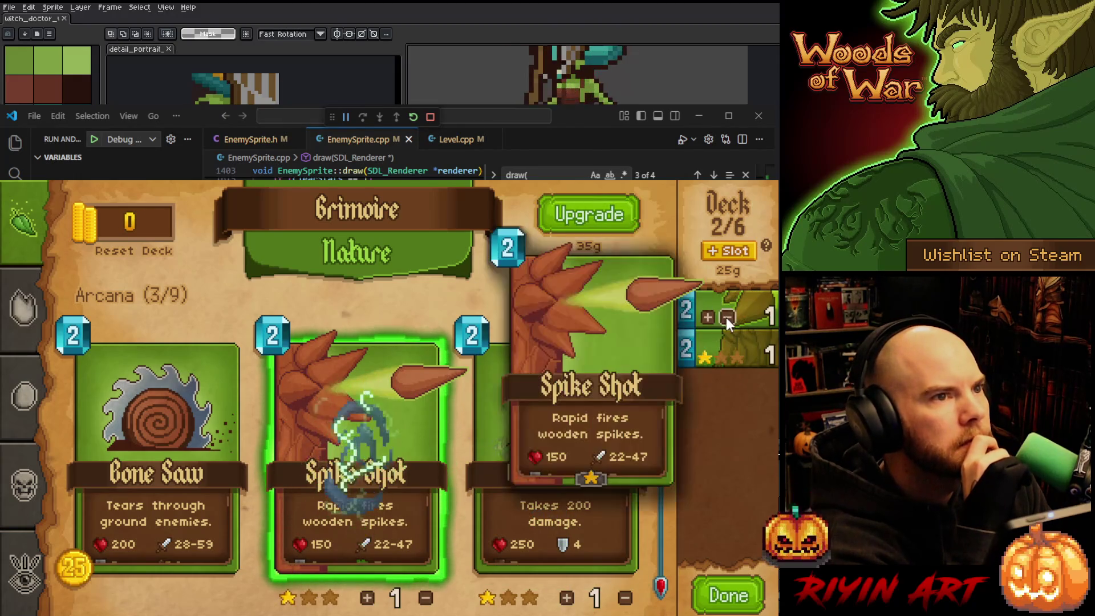
{"action": "left_click", "coordinate": [710, 318]}
{"action": "left_click", "coordinate": [707, 357]}
{"action": "left_click", "coordinate": [707, 357]}
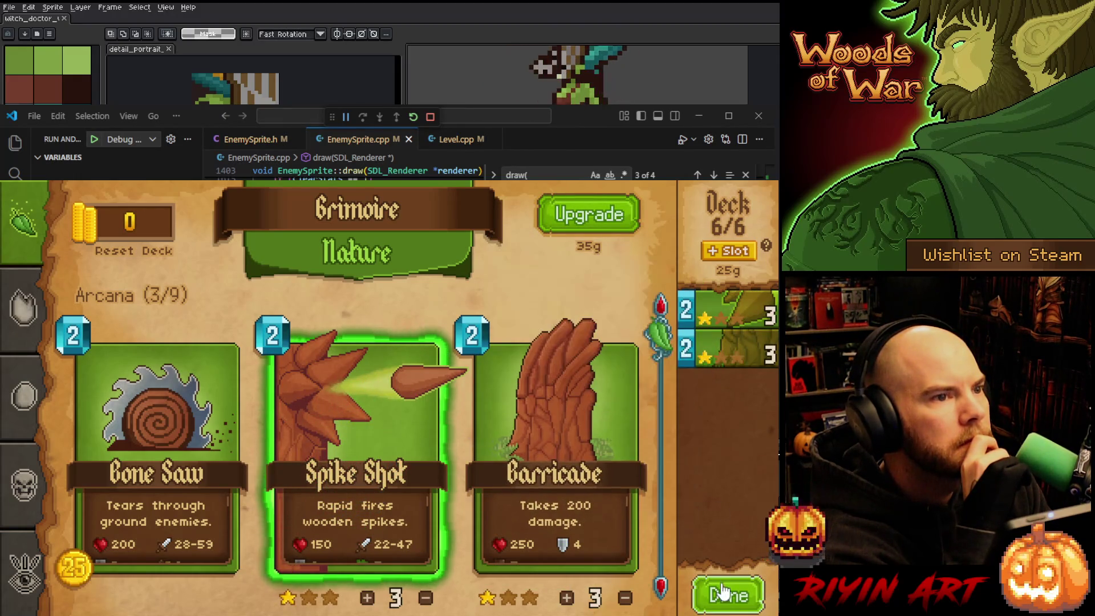
{"action": "left_click", "coordinate": [721, 600]}
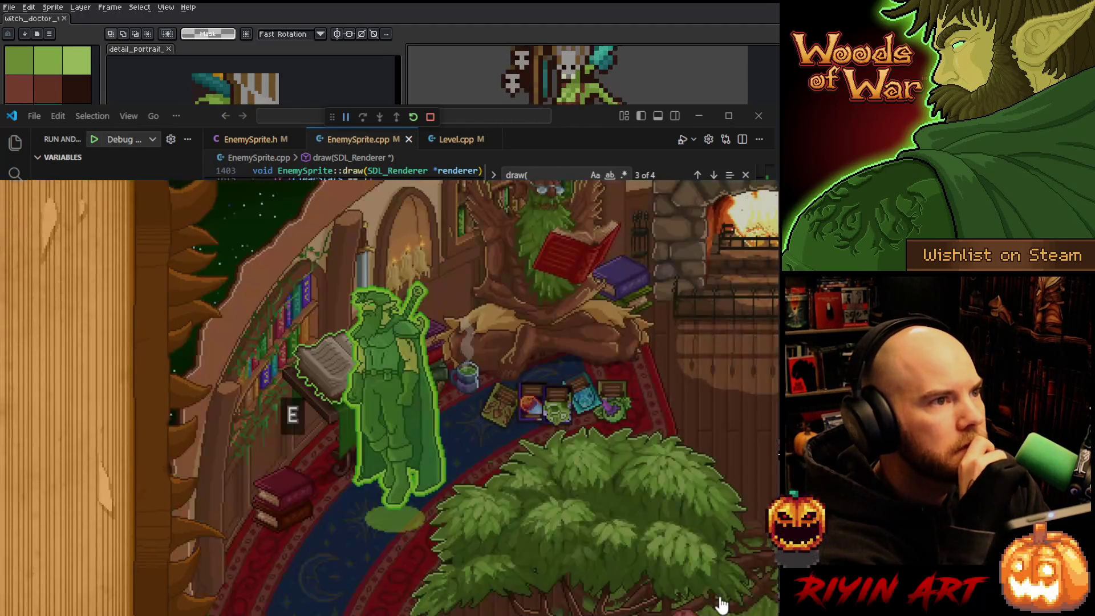
Start the Level 1-1 gauntlet and keep the starting hand
{"action": "key", "text": "e"}
{"action": "key", "text": "Escape"}
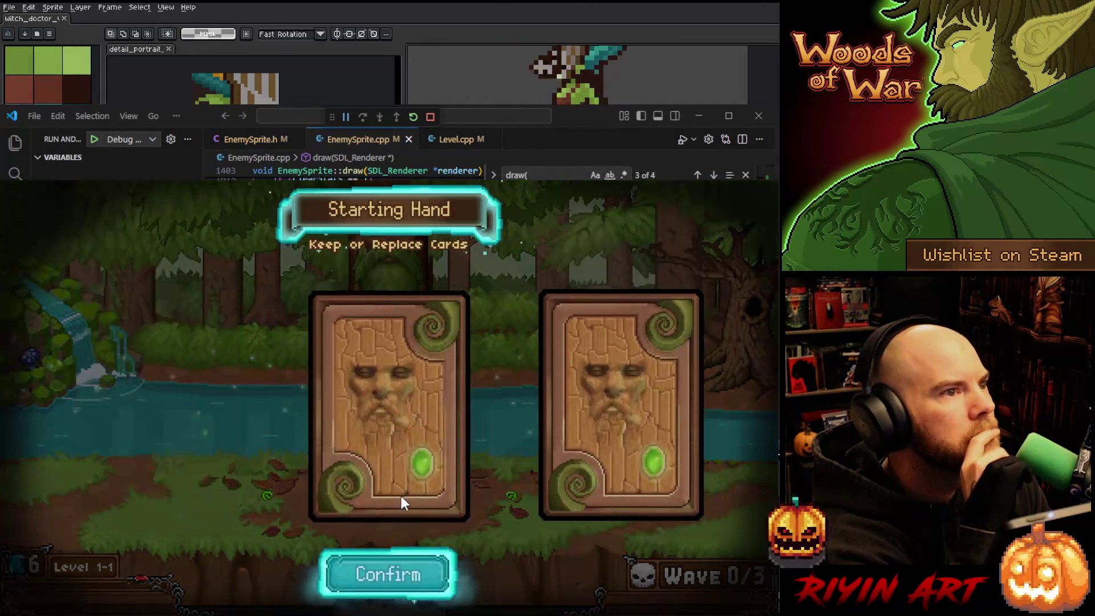
{"action": "left_click", "coordinate": [399, 577]}
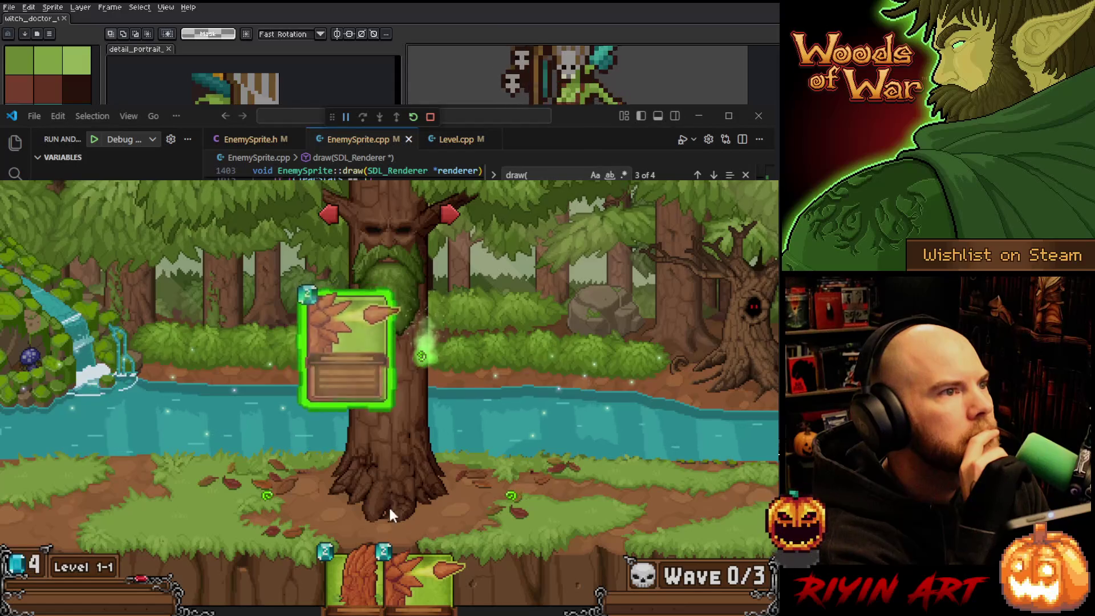
Play a Spike Shot on the big tree, two Barricades along the path, and a card on the purple enemies
{"action": "mouse_move", "coordinate": [394, 570]}
{"action": "left_mouse_down"}
{"action": "mouse_move", "coordinate": [440, 403]}
{"action": "mouse_move", "coordinate": [433, 371]}
{"action": "left_mouse_up"}
{"action": "left_click_drag", "start_coordinate": [399, 581], "coordinate": [268, 485]}
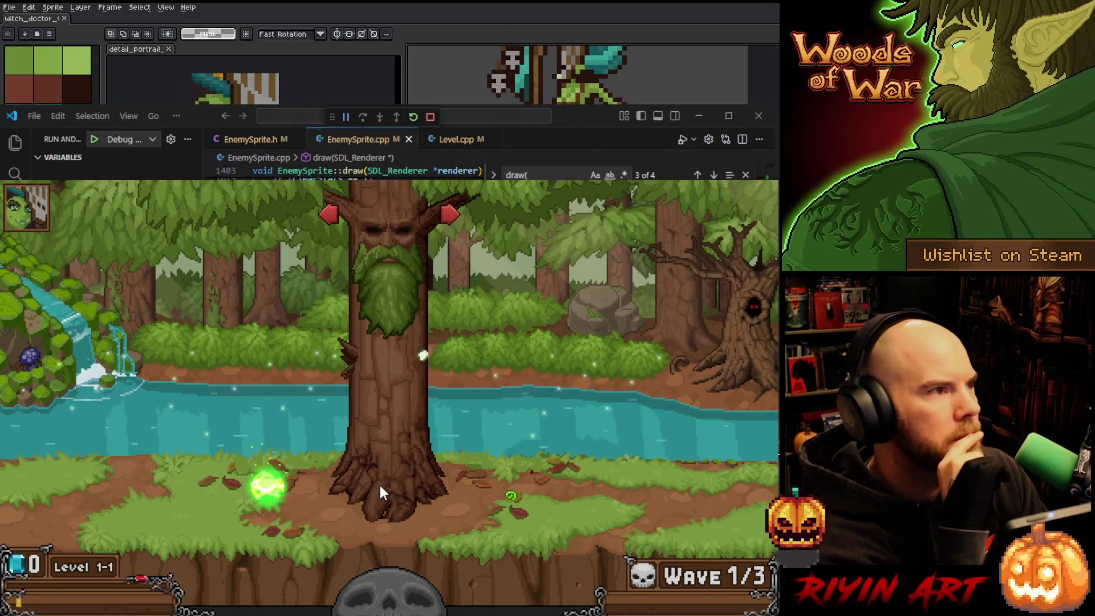
{"action": "mouse_move", "coordinate": [23, 227]}
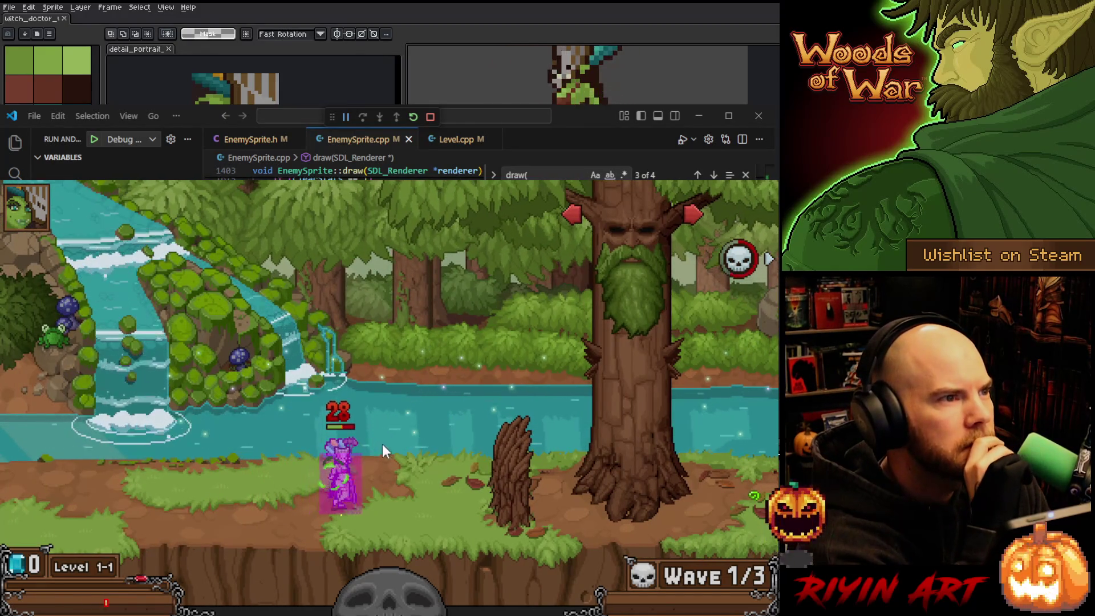
{"action": "mouse_move", "coordinate": [422, 593]}
{"action": "mouse_move", "coordinate": [428, 593]}
{"action": "left_mouse_down"}
{"action": "mouse_move", "coordinate": [502, 502]}
{"action": "mouse_move", "coordinate": [735, 501]}
{"action": "mouse_move", "coordinate": [724, 514]}
{"action": "left_mouse_up"}
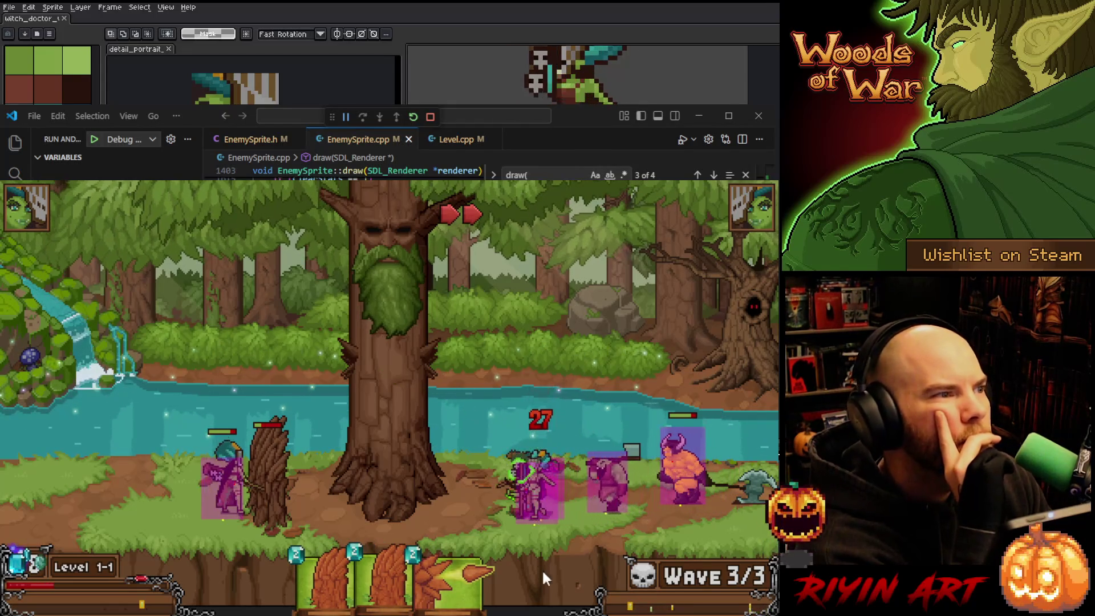
{"action": "mouse_move", "coordinate": [451, 576]}
{"action": "left_mouse_down"}
{"action": "mouse_move", "coordinate": [455, 387]}
{"action": "mouse_move", "coordinate": [427, 384]}
{"action": "left_mouse_up"}
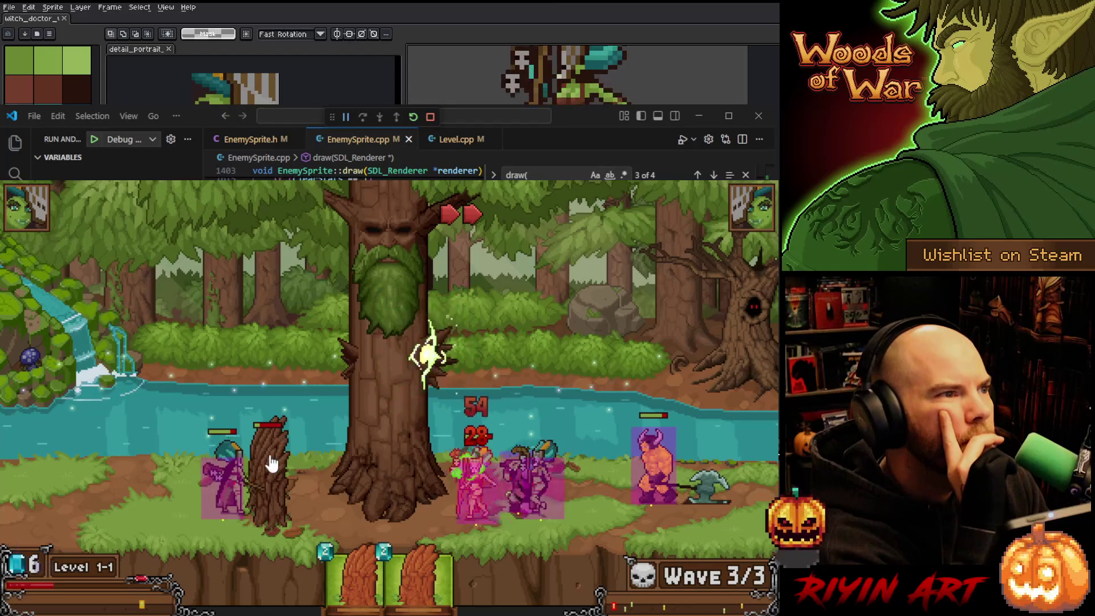
{"action": "left_click_drag", "start_coordinate": [351, 535], "coordinate": [500, 514]}
Check the tree's Spike Shot upgrade, place a Barricade on the field, then close the game
{"action": "left_click", "coordinate": [365, 365]}
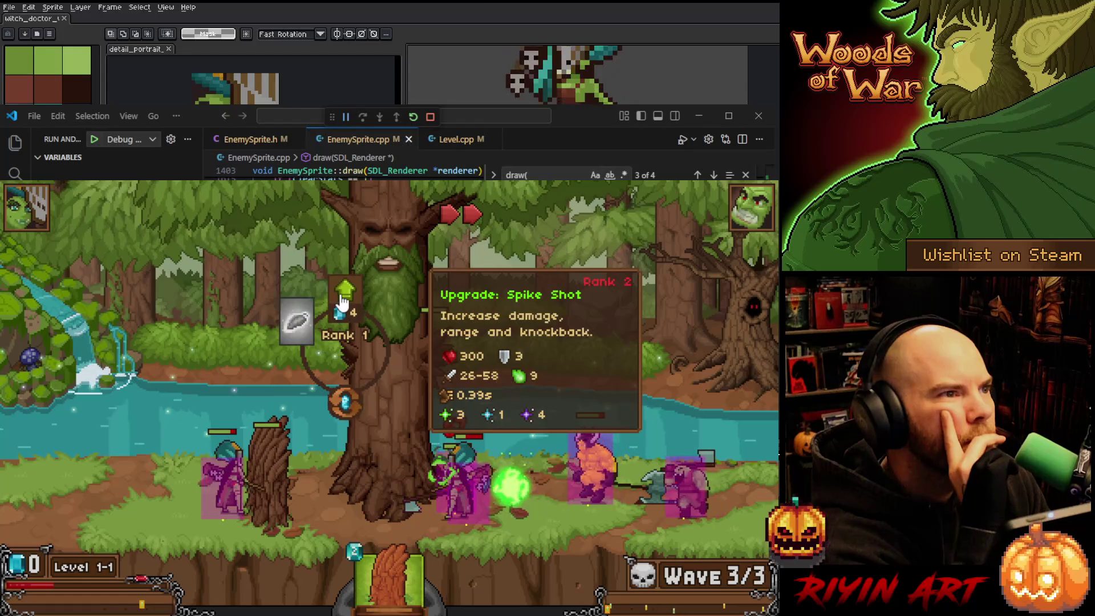
{"action": "left_click", "coordinate": [349, 357]}
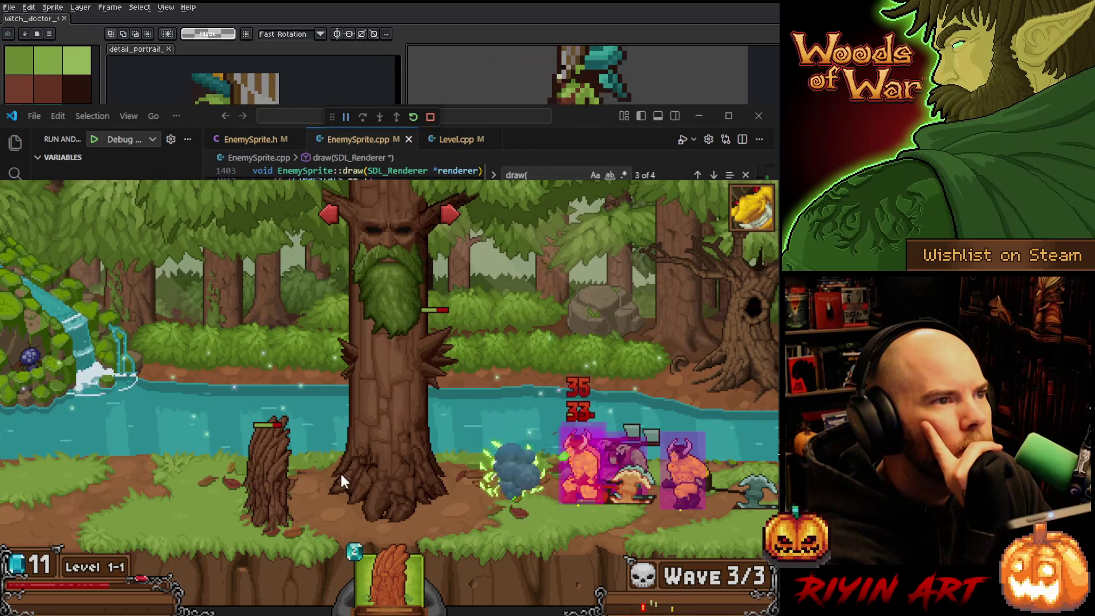
{"action": "mouse_move", "coordinate": [388, 571]}
{"action": "left_mouse_down"}
{"action": "mouse_move", "coordinate": [484, 531]}
{"action": "mouse_move", "coordinate": [444, 422]}
{"action": "left_mouse_up"}
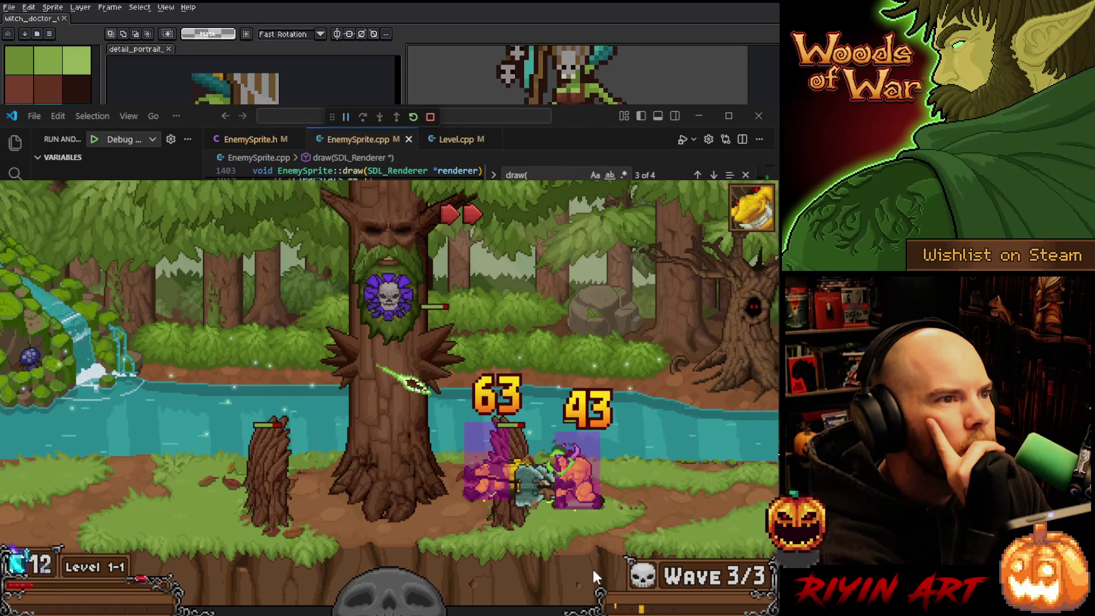
{"action": "key", "text": "Escape"}
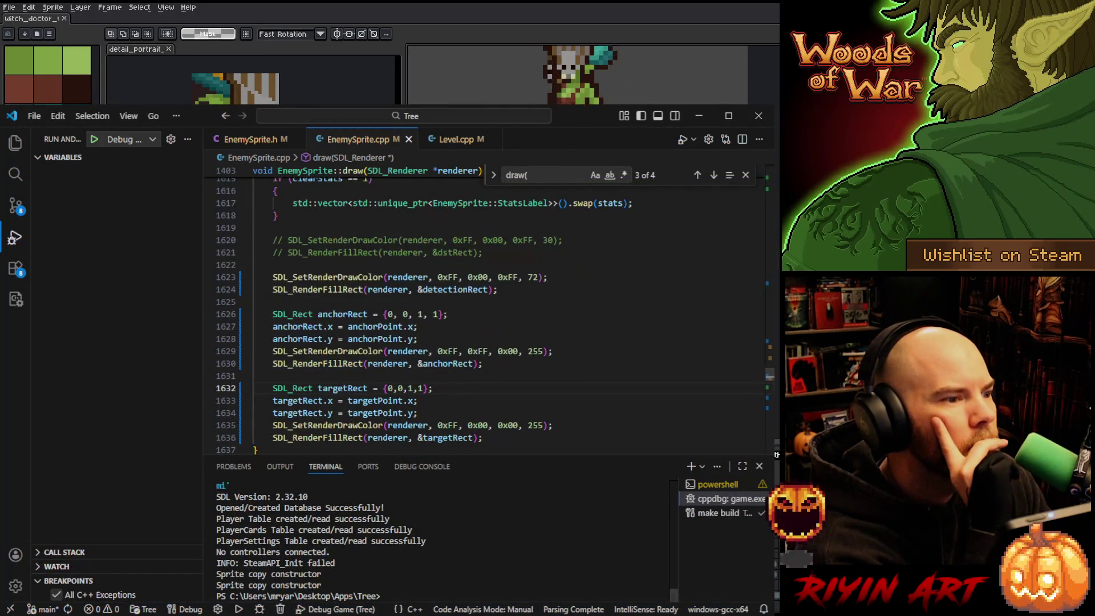
Set Enemy row 7's nodeOffset to -4 and trunkOffset to 4
{"action": "key", "text": "alt+Tab"}
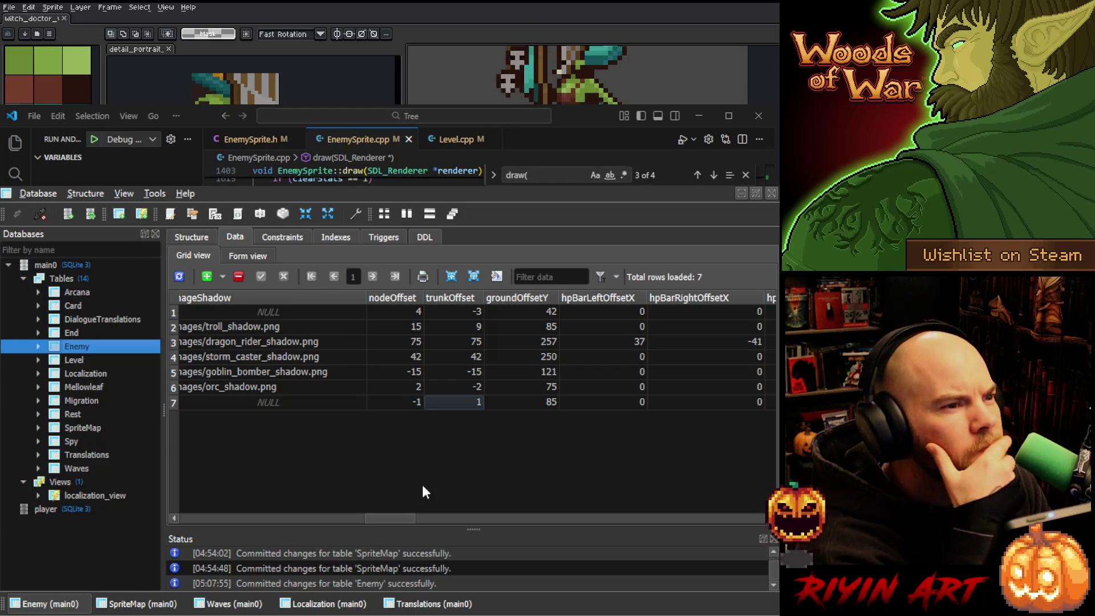
{"action": "left_click_drag", "start_coordinate": [387, 517], "coordinate": [395, 517]}
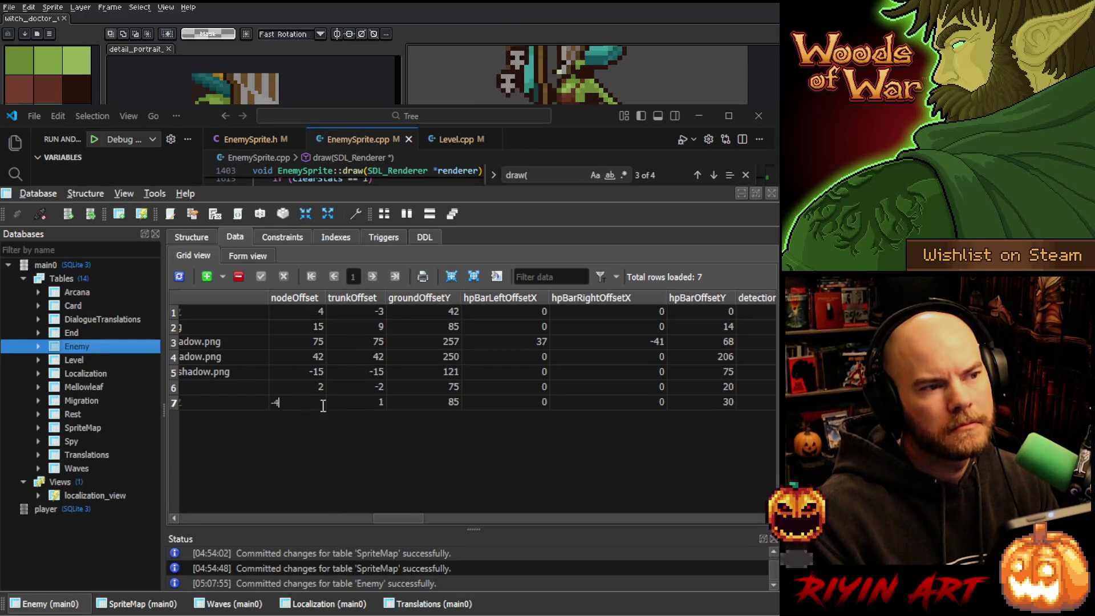
{"action": "left_click", "coordinate": [381, 406]}
{"action": "type", "text": "4"}
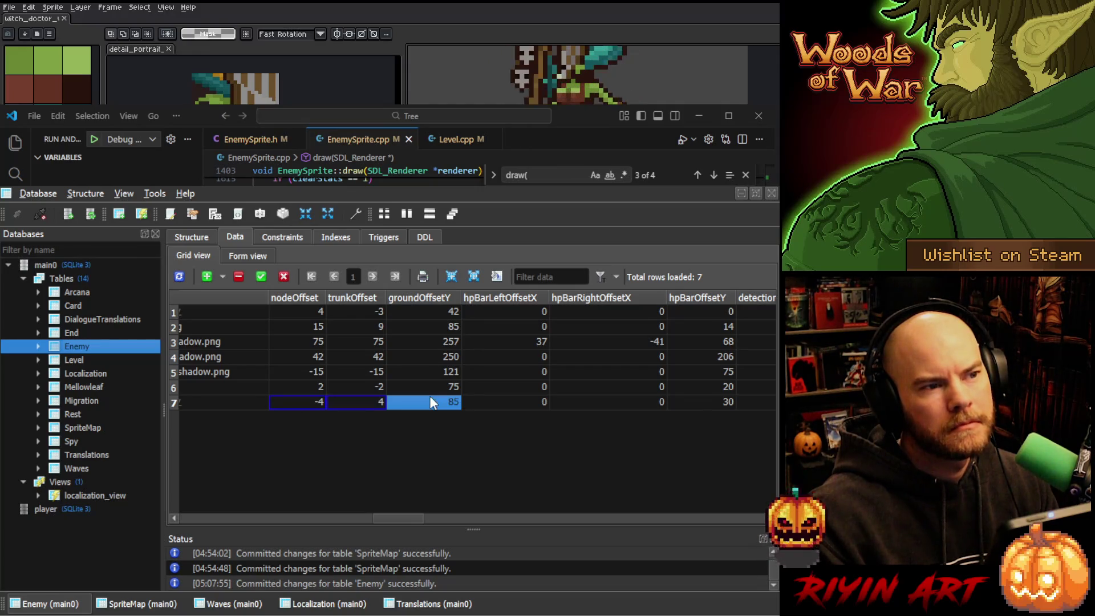
{"action": "left_click_drag", "start_coordinate": [415, 518], "coordinate": [489, 513]}
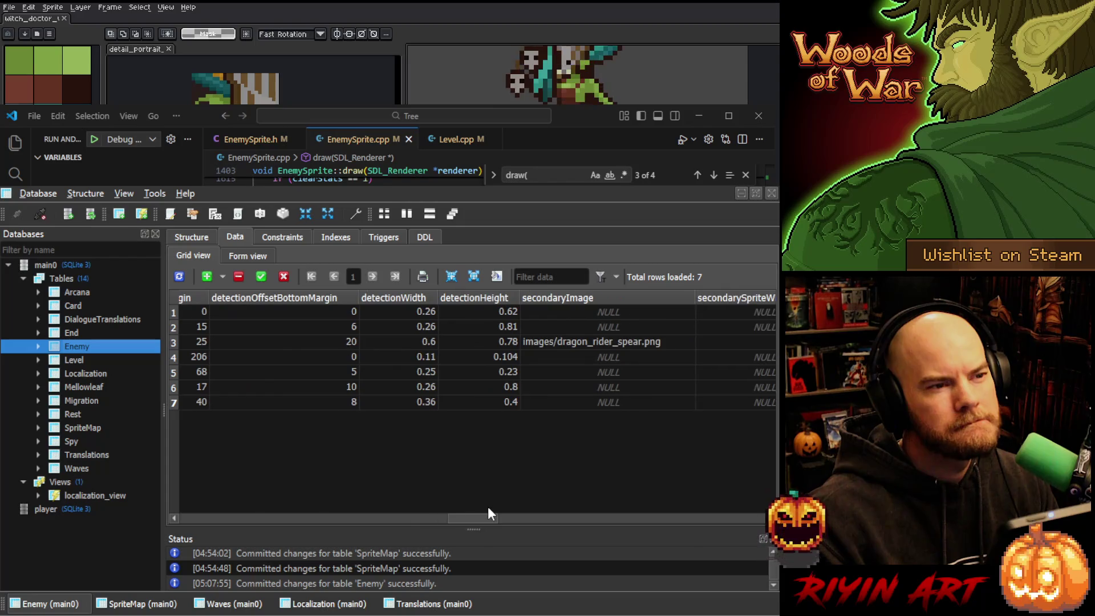
Set row 7's detectionHeight to 0.42 and detectionWidth to 0.35
{"action": "double_click", "coordinate": [515, 400]}
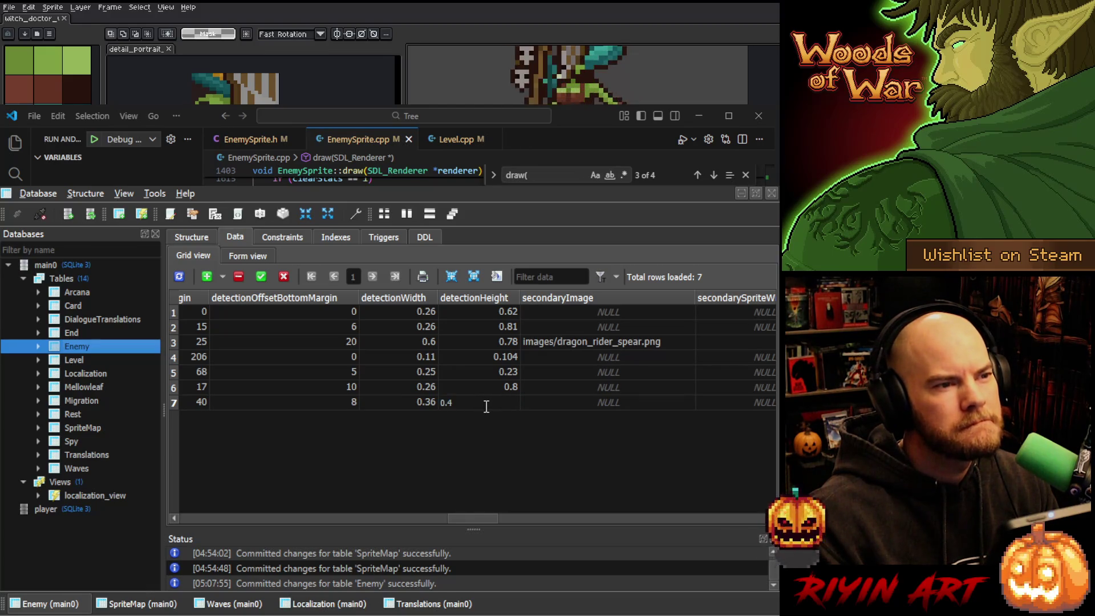
{"action": "type", "text": "2"}
{"action": "key", "text": "Return"}
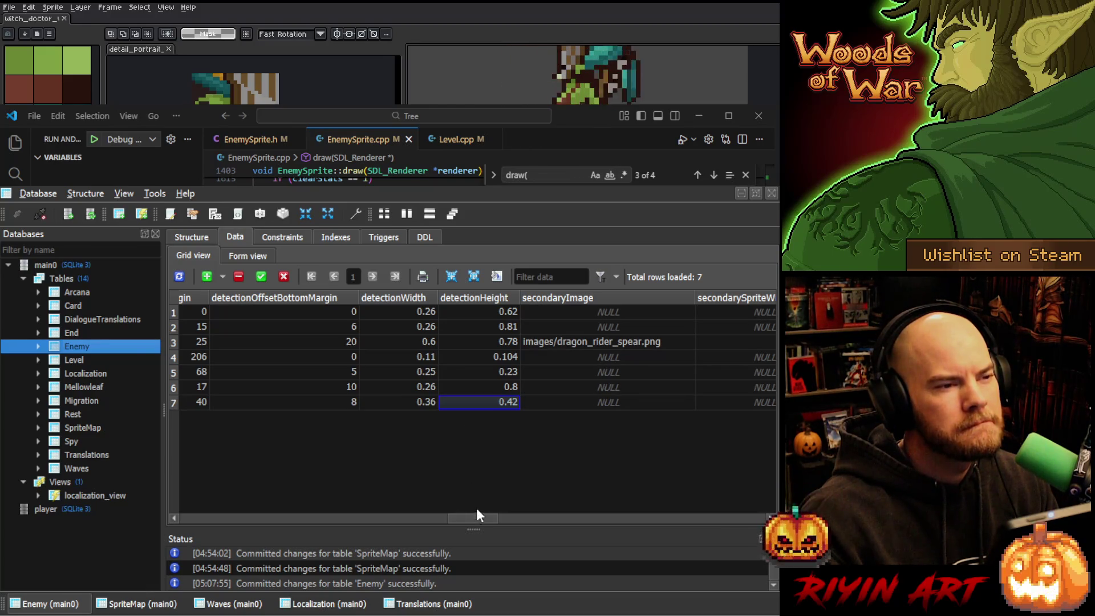
{"action": "left_click_drag", "start_coordinate": [476, 523], "coordinate": [464, 521]}
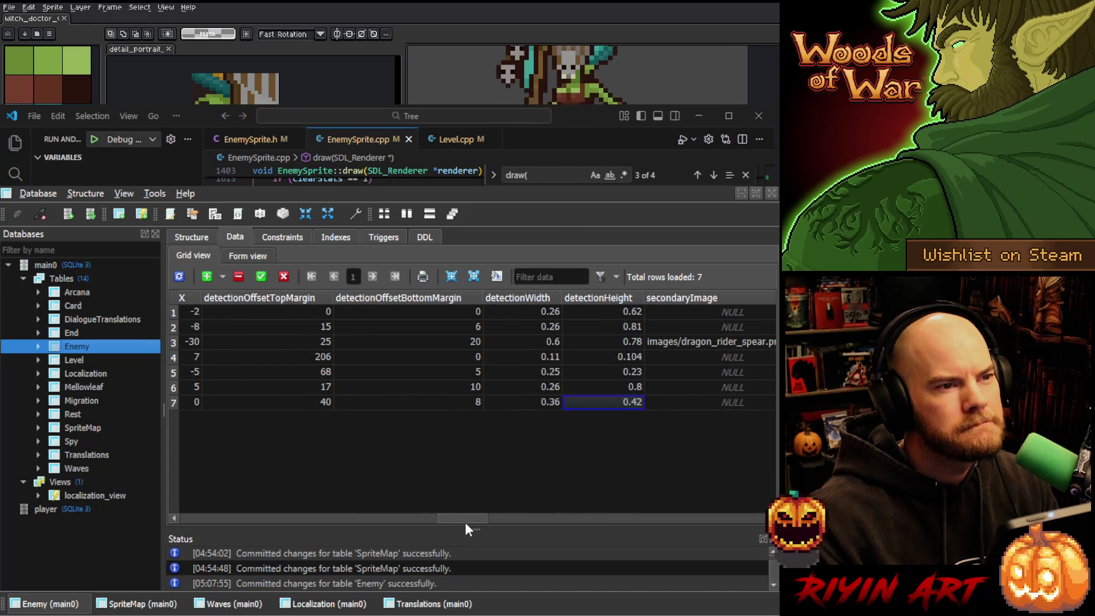
{"action": "left_click", "coordinate": [557, 398]}
{"action": "double_click", "coordinate": [550, 402]}
{"action": "left_click", "coordinate": [505, 402]}
{"action": "type", "text": "0.35"}
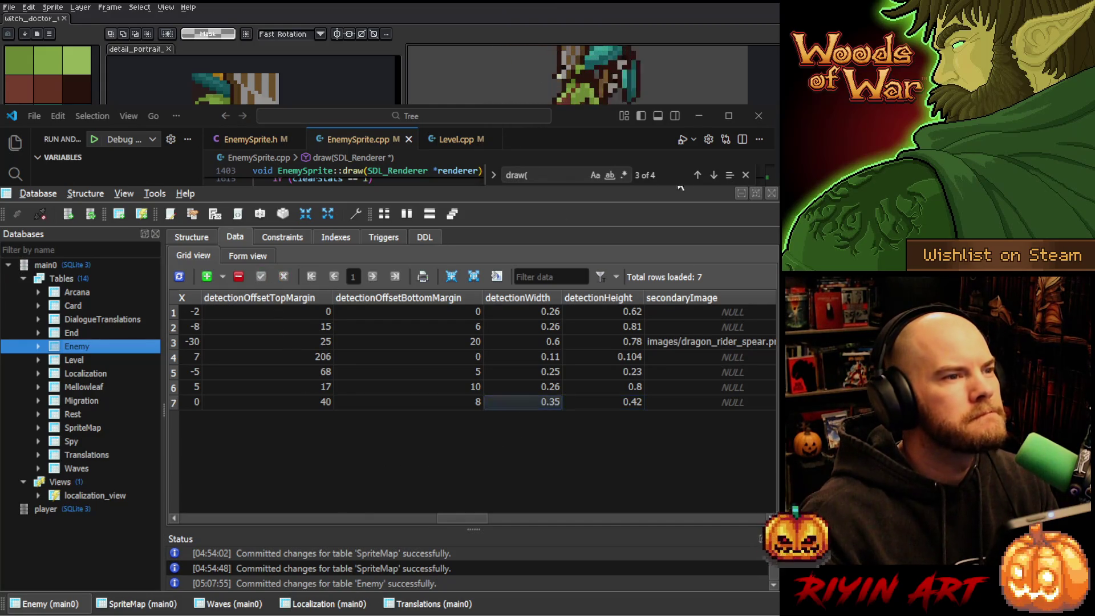
{"action": "key", "text": "alt+Tab"}
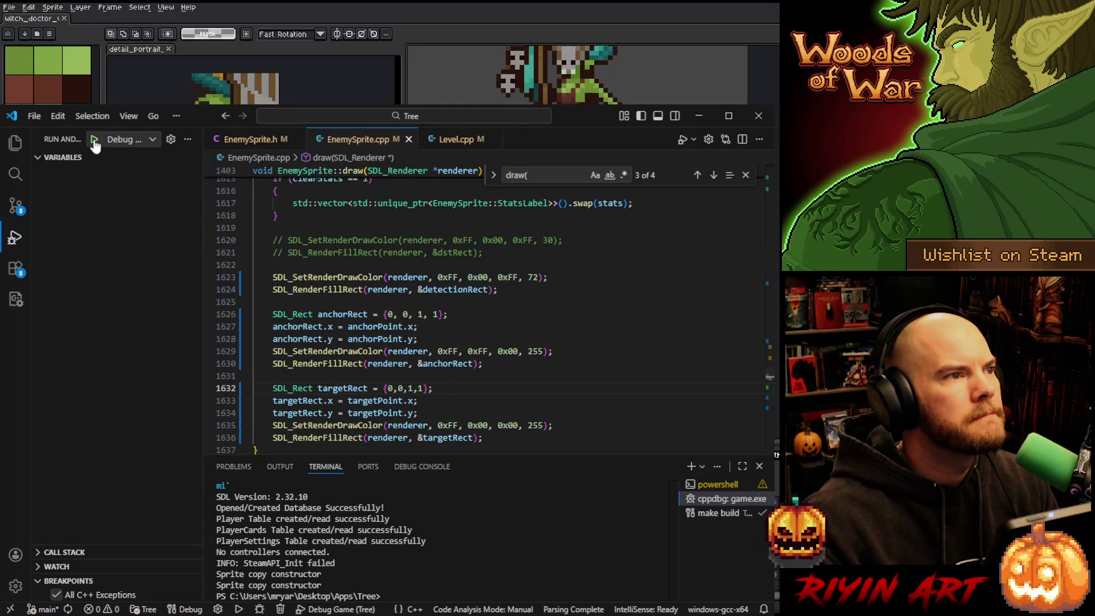
Launch Woods of War in the debugger with F5 and dismiss the Dear Player greeting
{"action": "key", "text": "F5"}
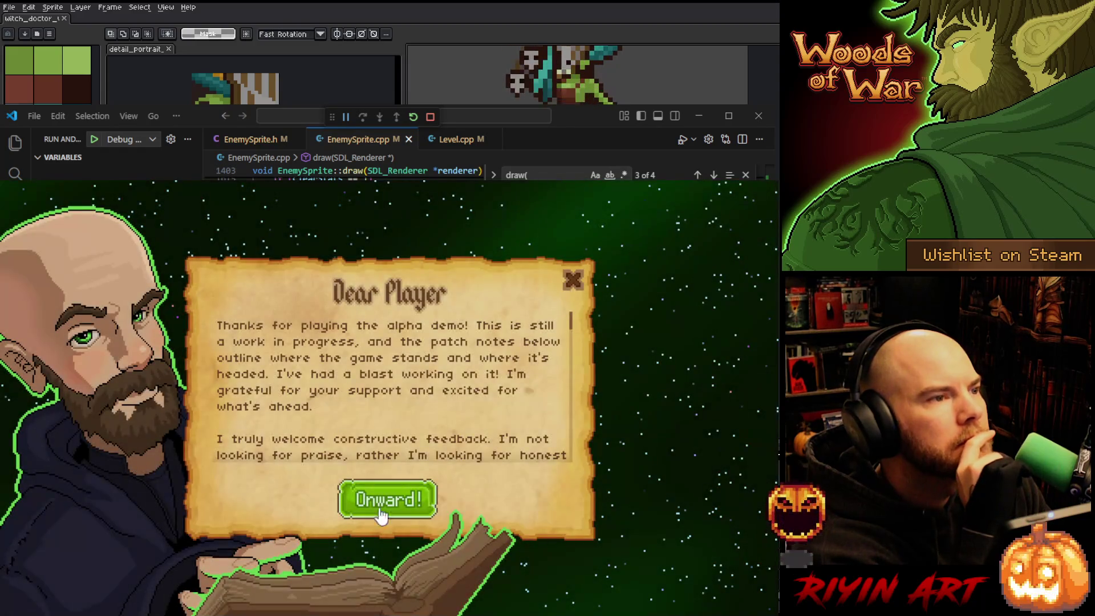
{"action": "left_click", "coordinate": [379, 489]}
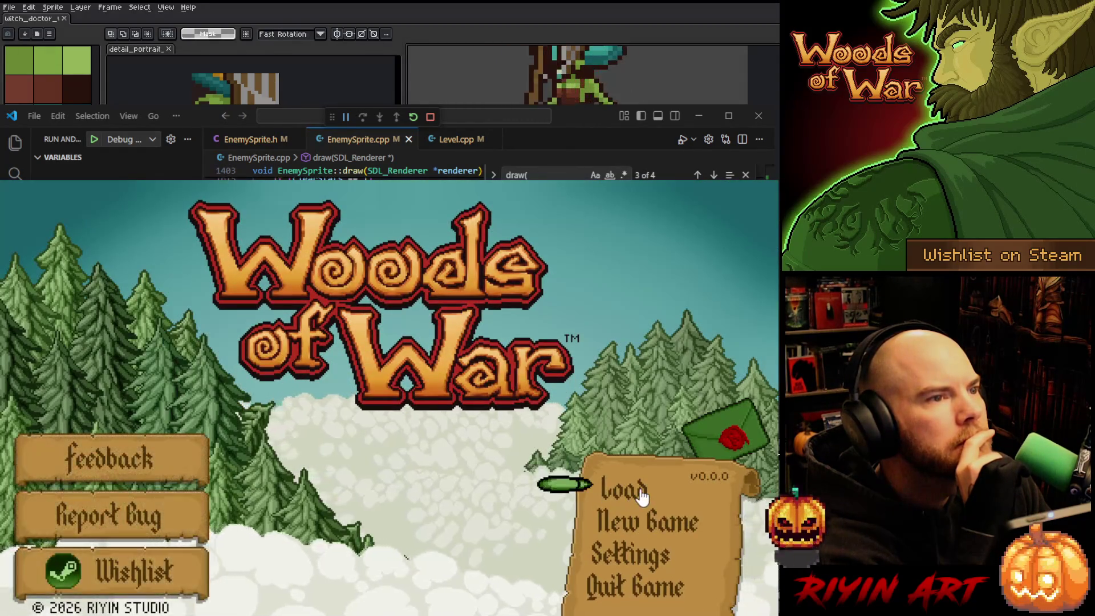
Load the saved game and buy the Bone Saw and Barricade cards
{"action": "left_click", "coordinate": [639, 491]}
{"action": "left_click", "coordinate": [365, 323]}
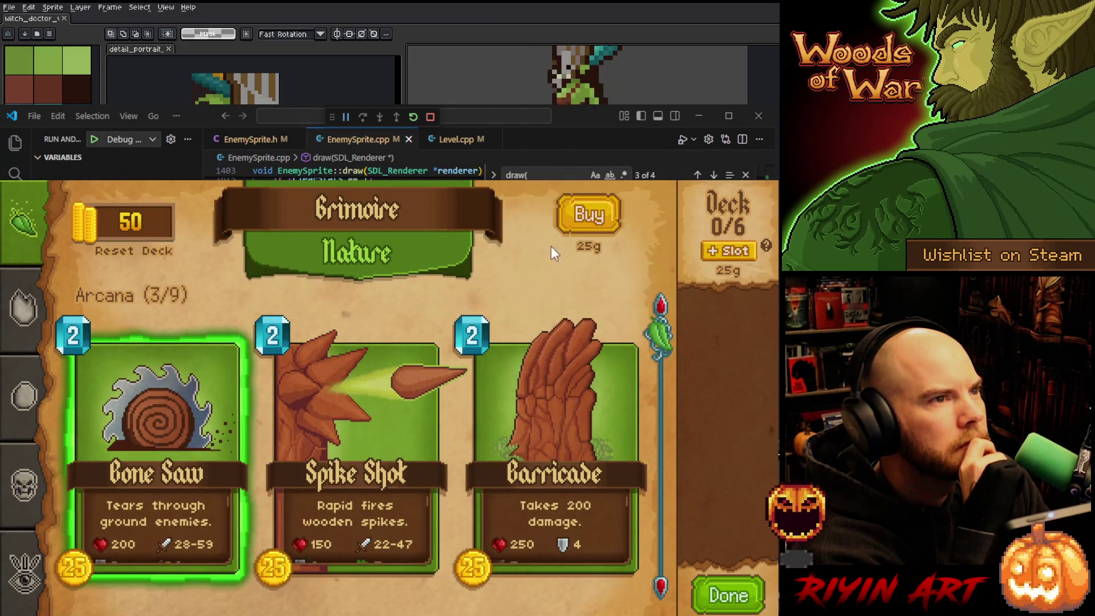
{"action": "left_click", "coordinate": [572, 232]}
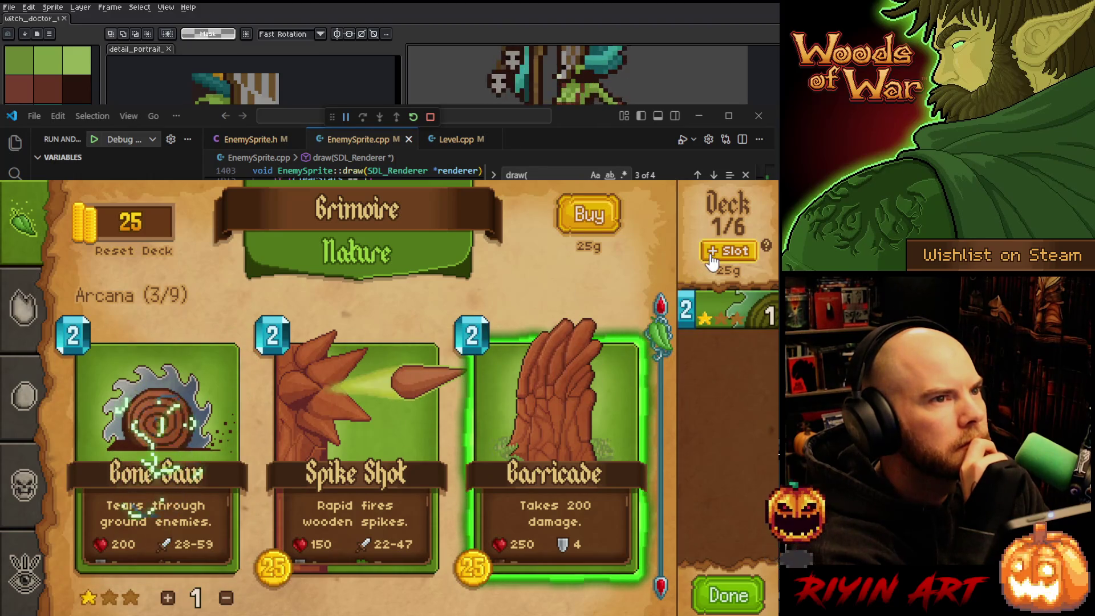
{"action": "left_click", "coordinate": [616, 228]}
Adjust the deck to three Bone Saws and three Barricades
{"action": "left_click", "coordinate": [707, 317]}
{"action": "left_click", "coordinate": [707, 317]}
{"action": "mouse_move", "coordinate": [707, 337]}
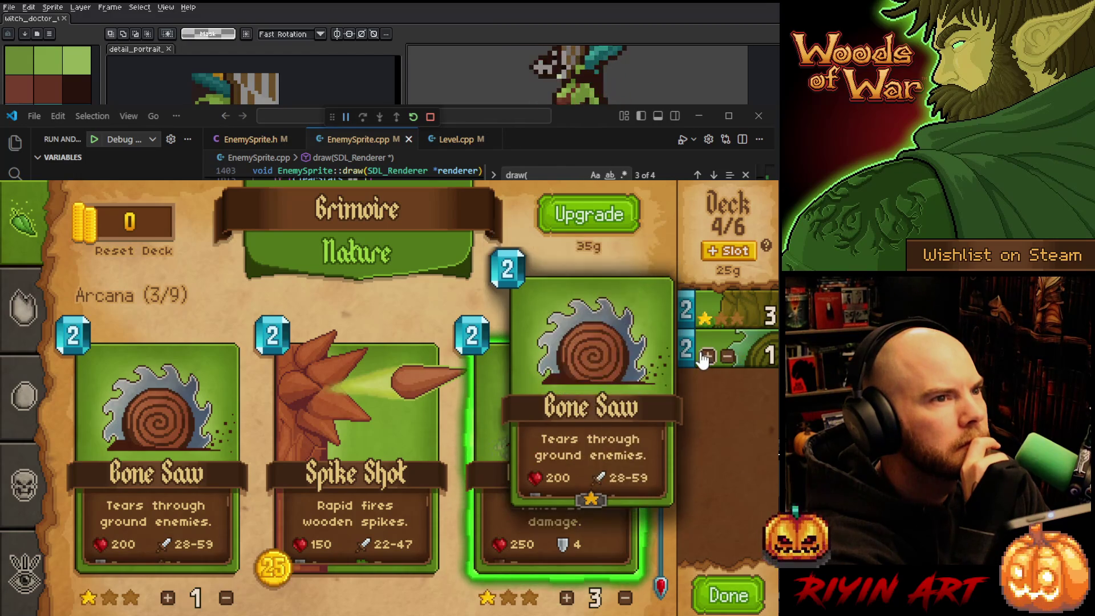
{"action": "left_click", "coordinate": [707, 357]}
{"action": "left_click", "coordinate": [705, 357]}
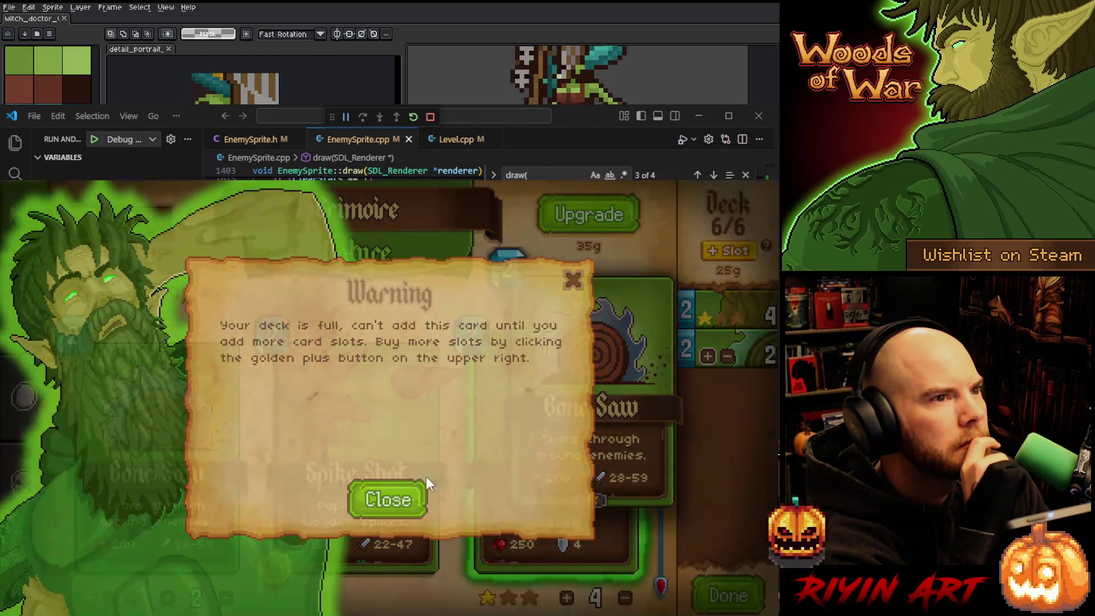
{"action": "left_click", "coordinate": [425, 482]}
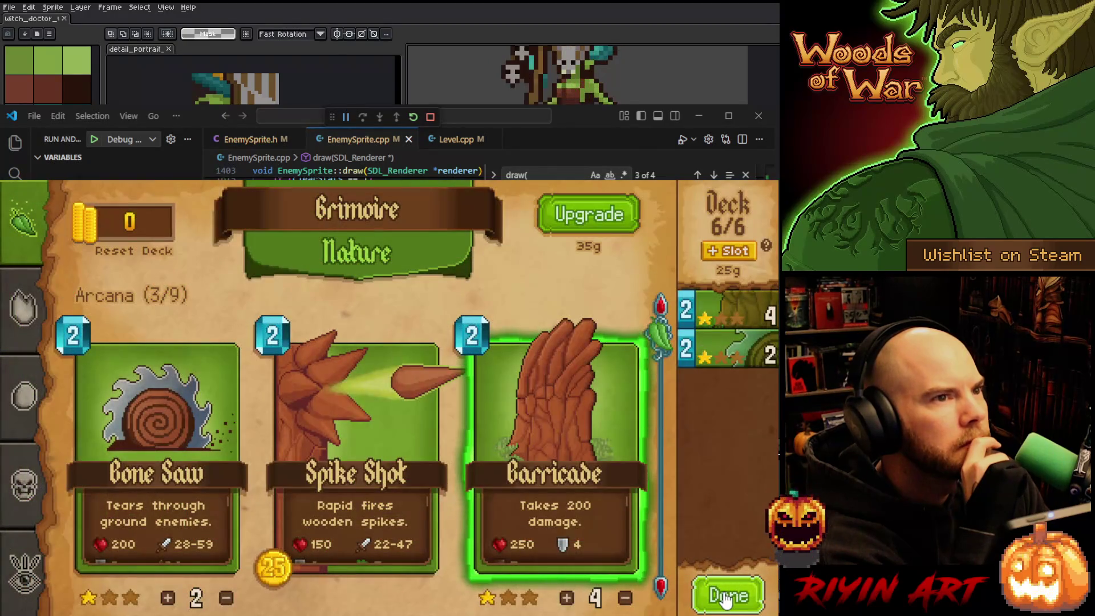
{"action": "left_click", "coordinate": [724, 319]}
{"action": "left_click", "coordinate": [708, 357]}
Finish the deck and begin the Level 1-1 gauntlet run
{"action": "left_click", "coordinate": [722, 595]}
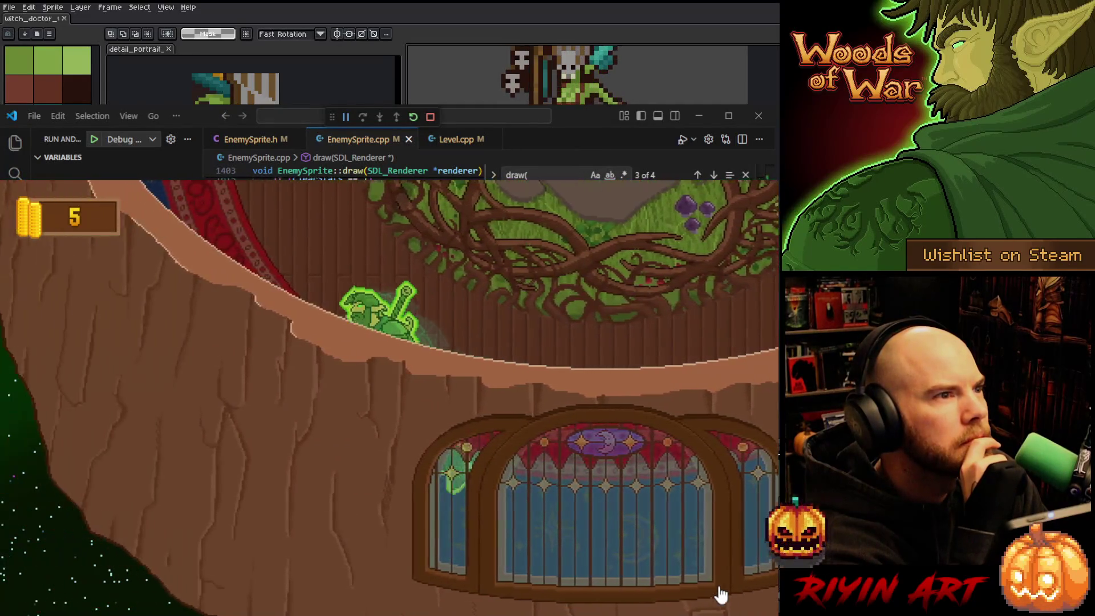
{"action": "key", "text": "e"}
{"action": "key", "text": "Escape"}
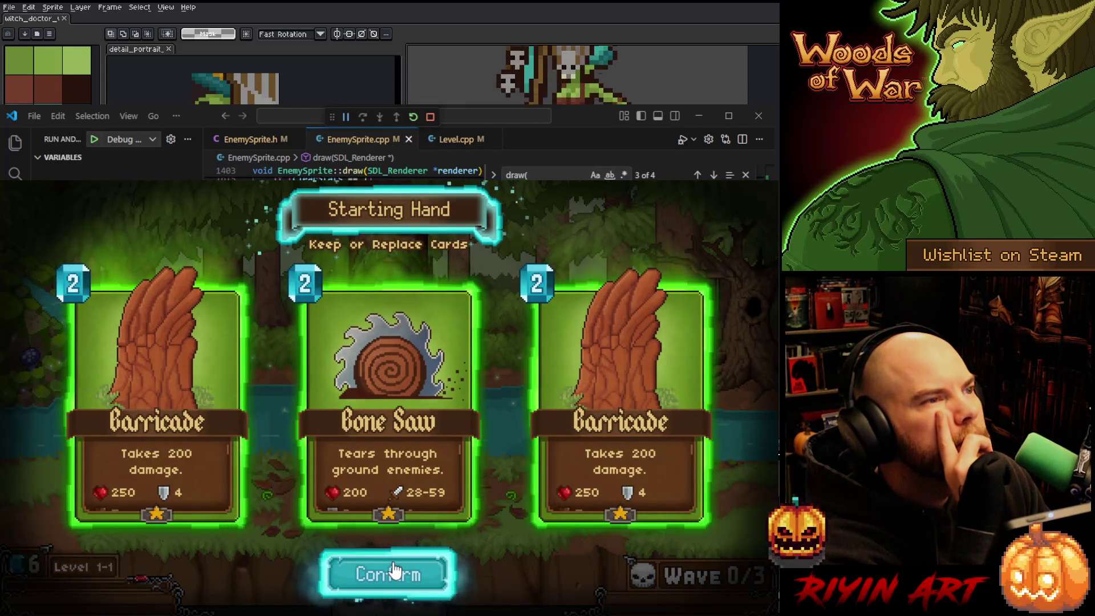
Keep the starting hand, play Bone Saws onto the tree and a Barricade onto the path
{"action": "left_click", "coordinate": [393, 569]}
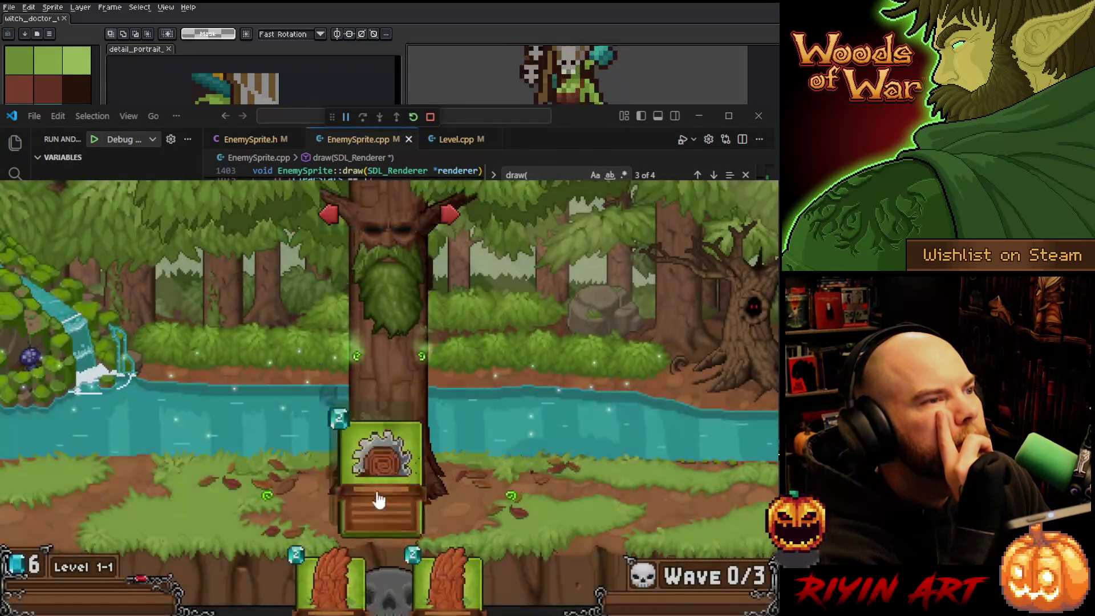
{"action": "left_click_drag", "start_coordinate": [351, 404], "coordinate": [351, 406]}
{"action": "left_click_drag", "start_coordinate": [342, 571], "coordinate": [513, 510]}
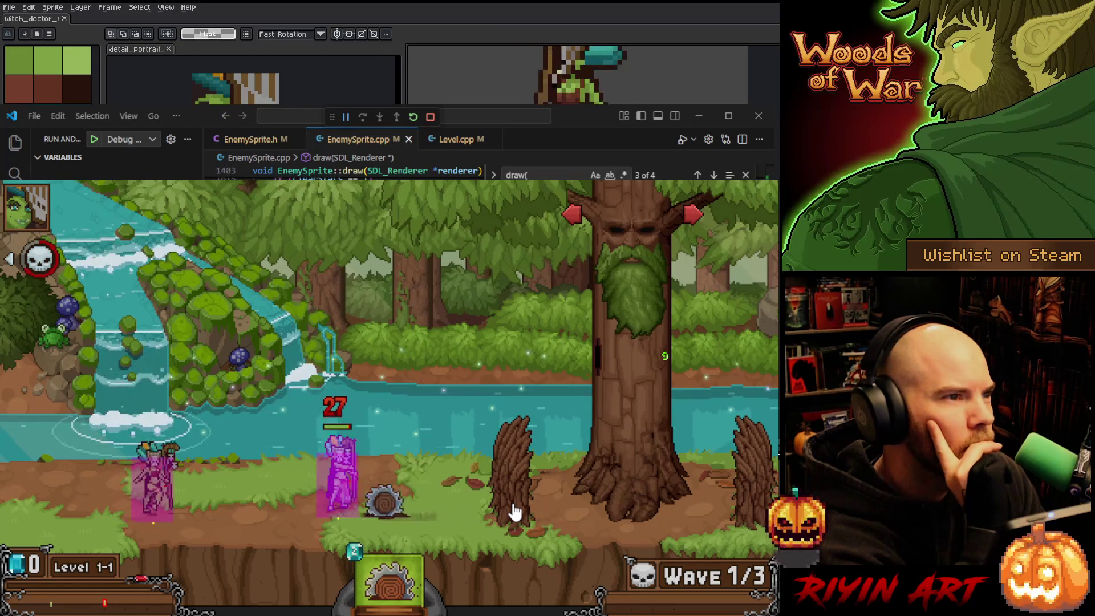
{"action": "mouse_move", "coordinate": [410, 578]}
{"action": "left_click_drag", "start_coordinate": [409, 578], "coordinate": [685, 381]}
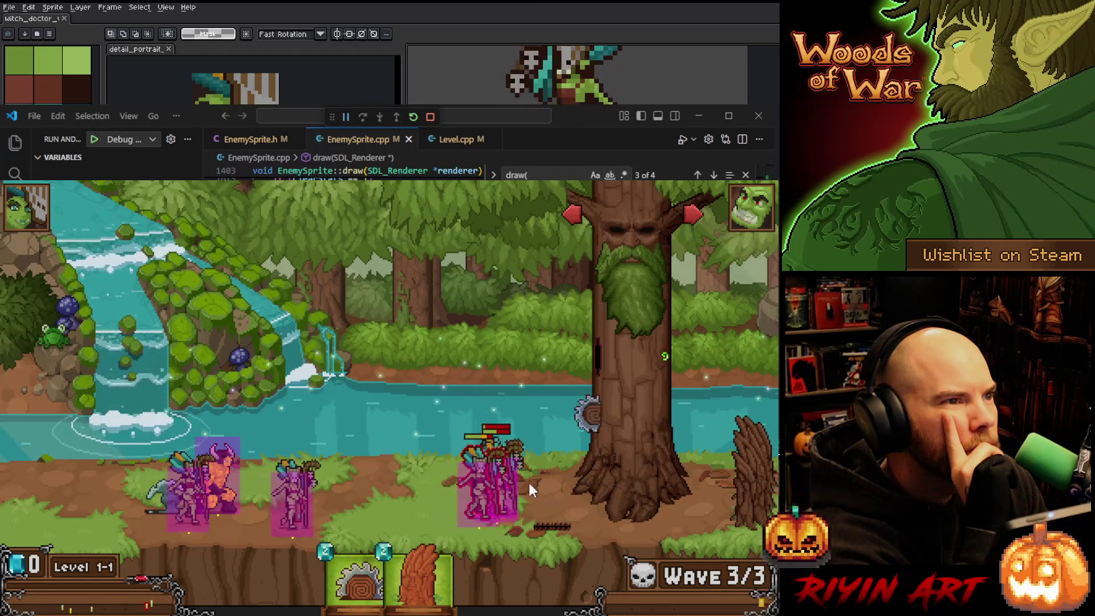
{"action": "left_click", "coordinate": [588, 360]}
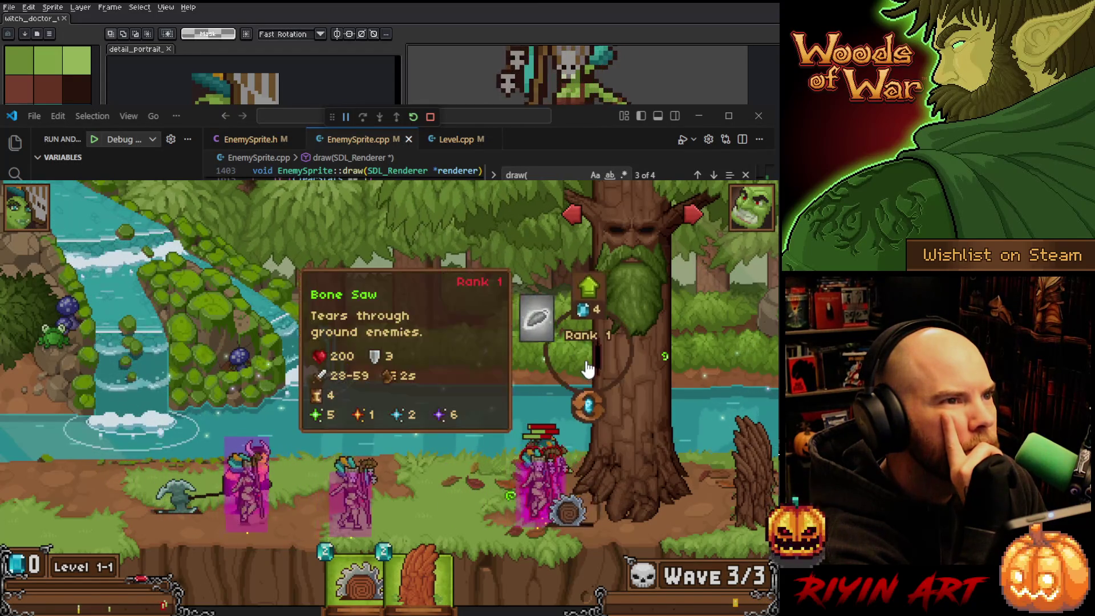
View the Bone Saw's Rank 2 upgrade, add a second saw to the tree, and place a Barricade
{"action": "left_click", "coordinate": [589, 369]}
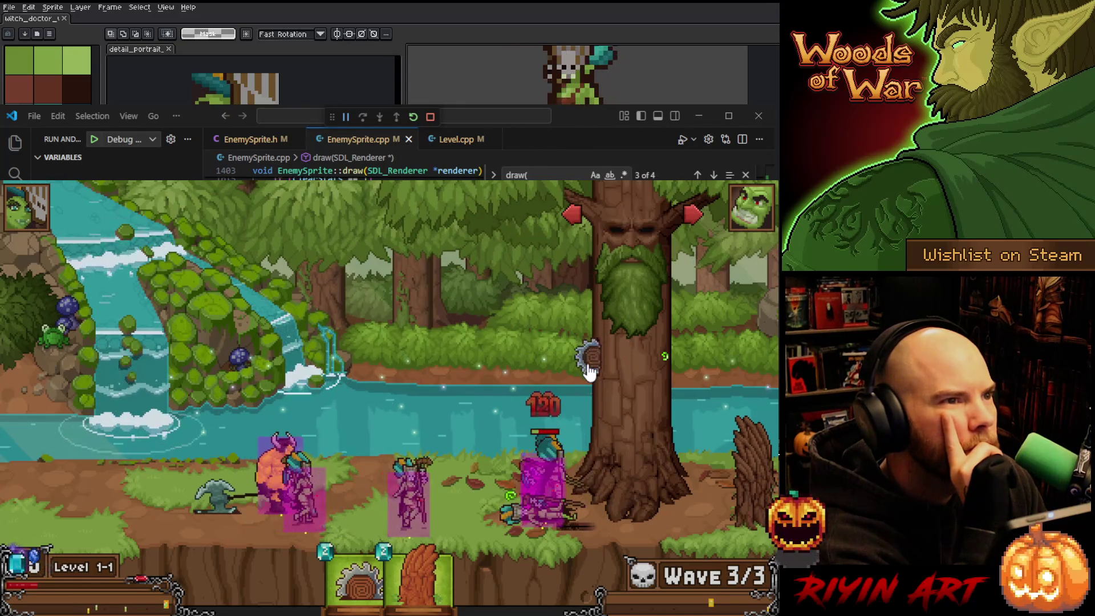
{"action": "left_click", "coordinate": [587, 367]}
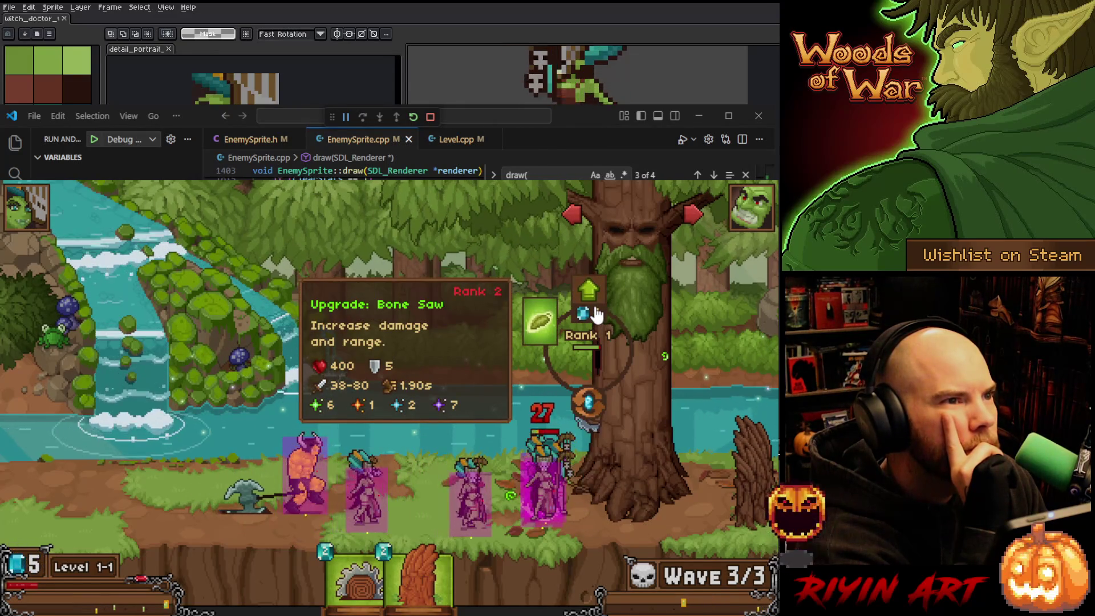
{"action": "mouse_move", "coordinate": [357, 578]}
{"action": "left_mouse_down"}
{"action": "mouse_move", "coordinate": [522, 499]}
{"action": "mouse_move", "coordinate": [611, 371]}
{"action": "mouse_move", "coordinate": [667, 356]}
{"action": "left_mouse_up"}
{"action": "mouse_move", "coordinate": [442, 553]}
{"action": "left_mouse_down"}
{"action": "mouse_move", "coordinate": [589, 371]}
{"action": "mouse_move", "coordinate": [601, 371]}
{"action": "mouse_move", "coordinate": [593, 365]}
{"action": "left_mouse_up"}
{"action": "mouse_move", "coordinate": [387, 576]}
{"action": "left_mouse_down"}
{"action": "mouse_move", "coordinate": [502, 473]}
{"action": "mouse_move", "coordinate": [498, 531]}
{"action": "left_mouse_up"}
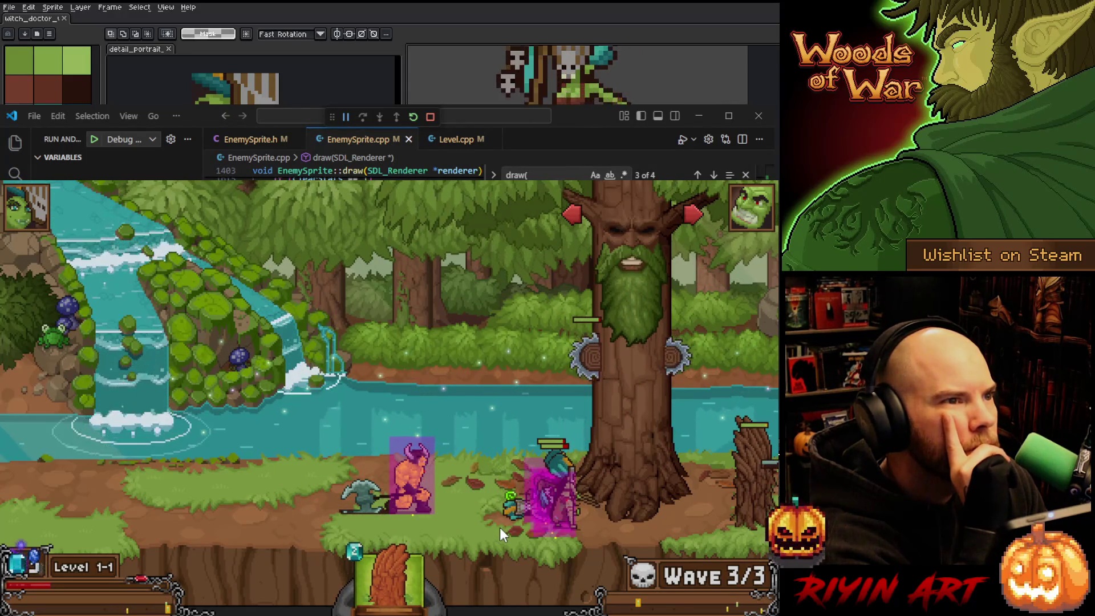
{"action": "mouse_move", "coordinate": [394, 571]}
{"action": "left_mouse_down"}
{"action": "mouse_move", "coordinate": [459, 548]}
{"action": "mouse_move", "coordinate": [545, 538]}
{"action": "mouse_move", "coordinate": [506, 527]}
{"action": "left_mouse_up"}
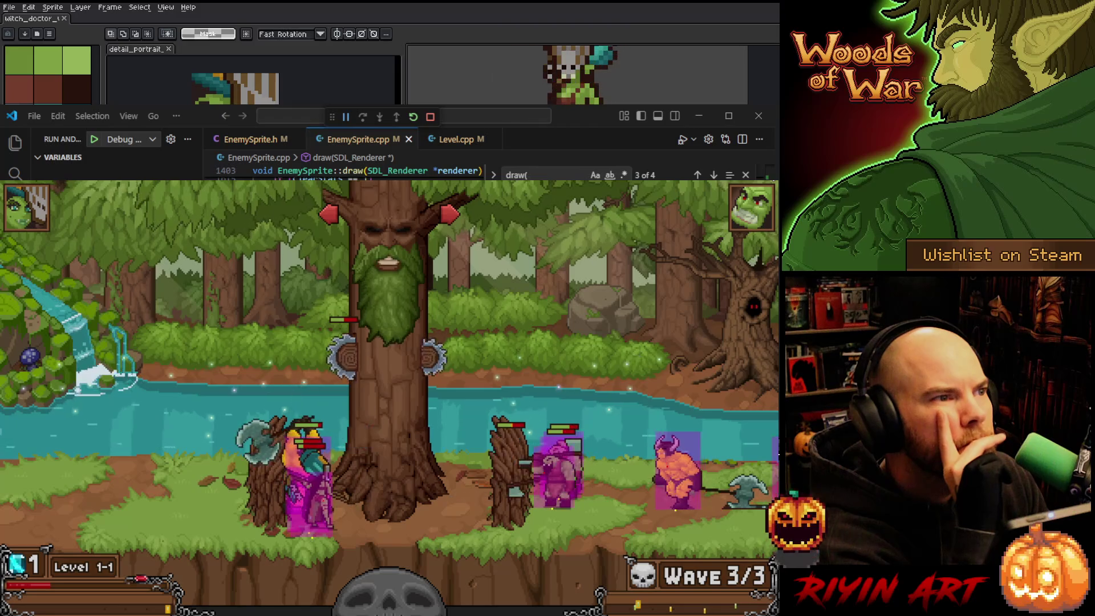
Close the game and set Enemy row 7's groundOffsetY to 95
{"action": "key", "text": "alt+F4"}
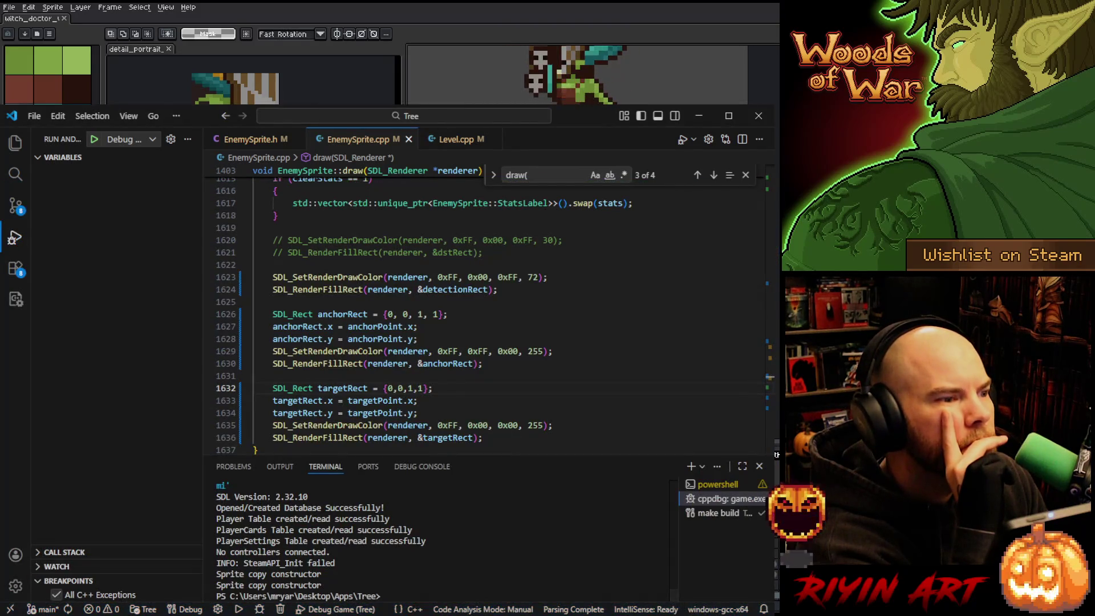
{"action": "key", "text": "alt+Tab"}
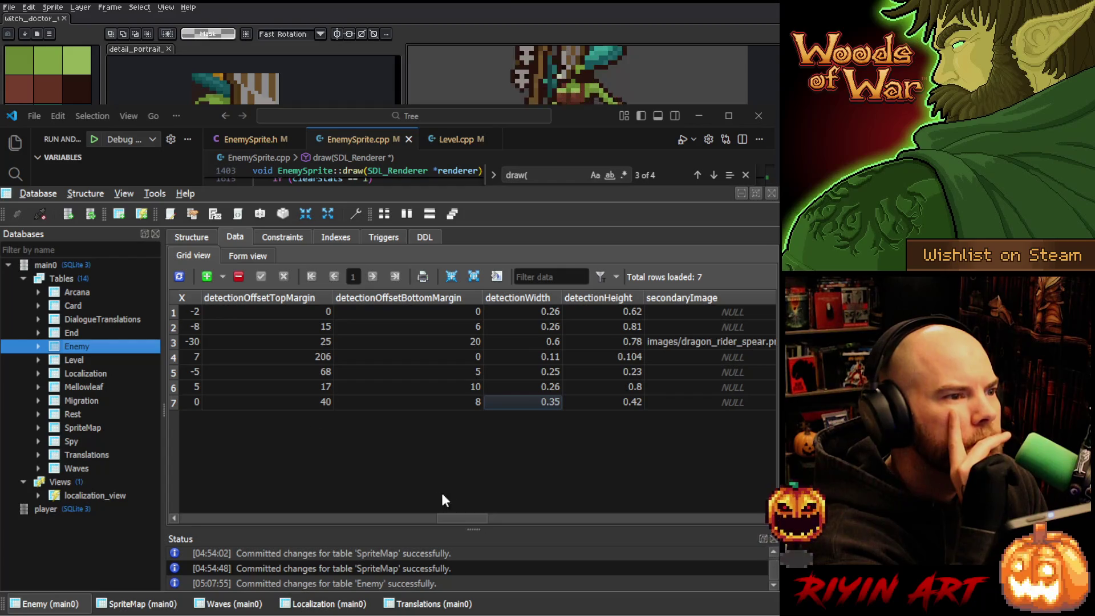
{"action": "left_click_drag", "start_coordinate": [460, 514], "coordinate": [398, 500]}
{"action": "left_click", "coordinate": [424, 397]}
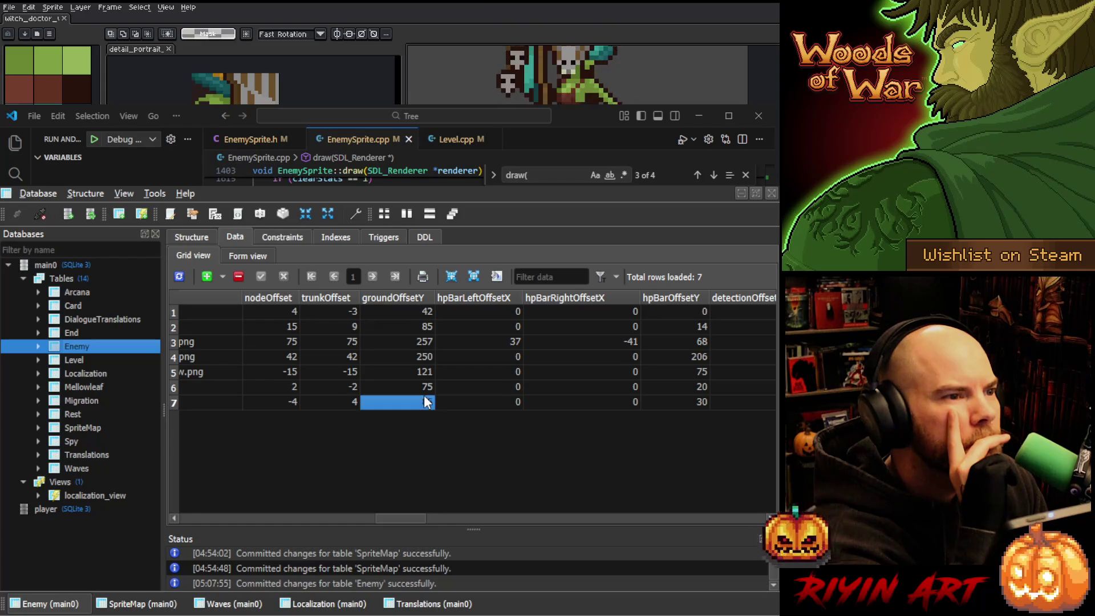
{"action": "type", "text": "95"}
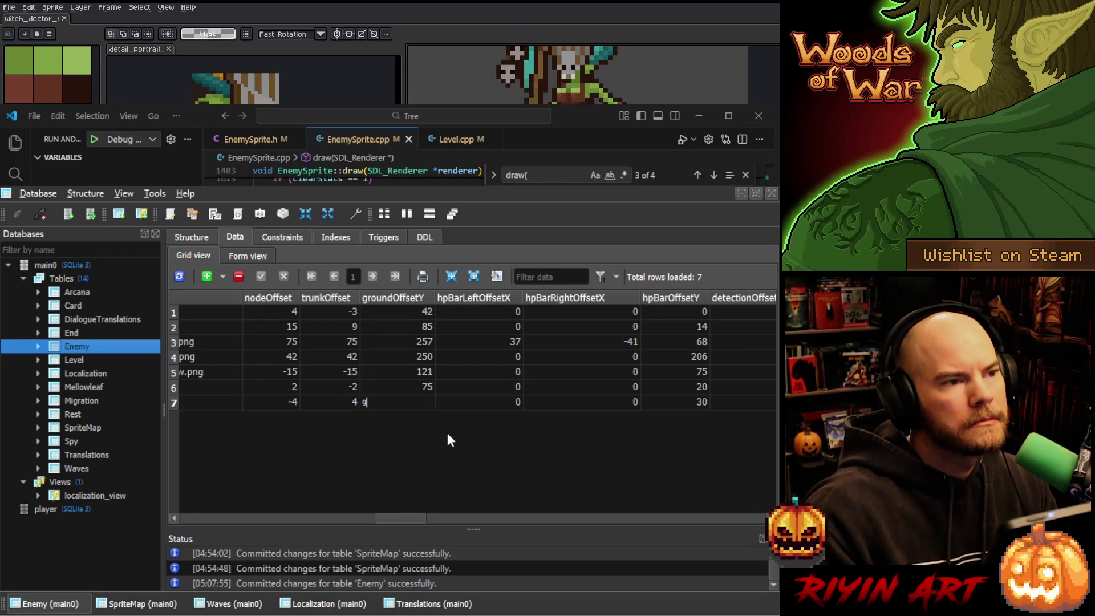
{"action": "key", "text": "Return"}
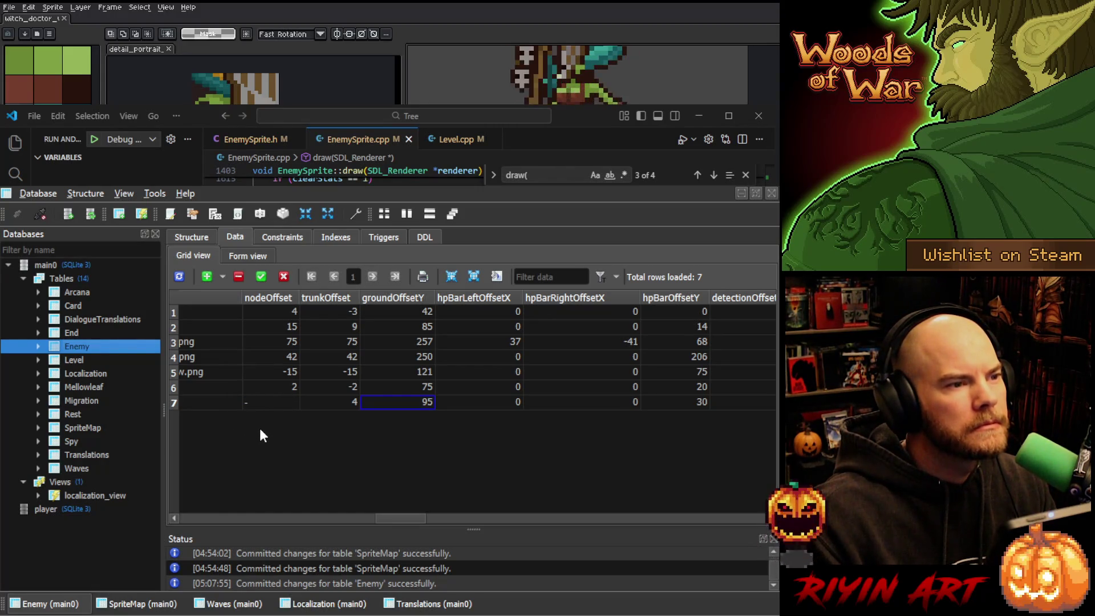
Set row 7's trunkOffset to 8
{"action": "double_click", "coordinate": [349, 398]}
{"action": "type", "text": "8"}
{"action": "key", "text": "Return"}
{"action": "mouse_move", "coordinate": [404, 514]}
{"action": "left_mouse_down"}
{"action": "mouse_move", "coordinate": [465, 500]}
{"action": "mouse_move", "coordinate": [430, 494]}
{"action": "left_mouse_up"}
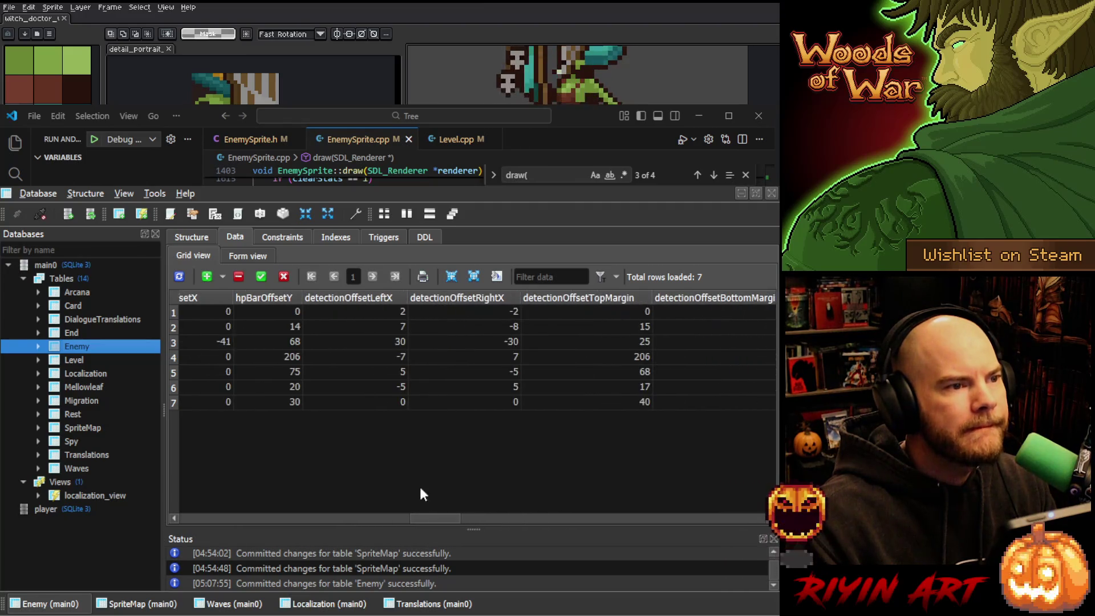
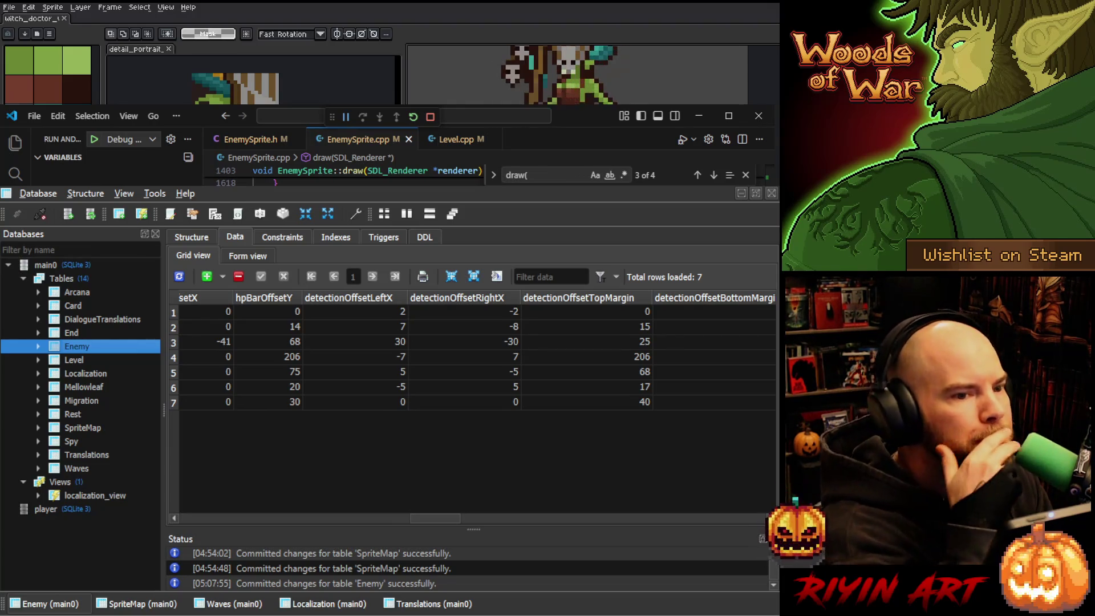
Switch from SQLiteStudio to the running Woods of War game and dismiss the Dear Player note
{"action": "key", "text": "alt+Tab"}
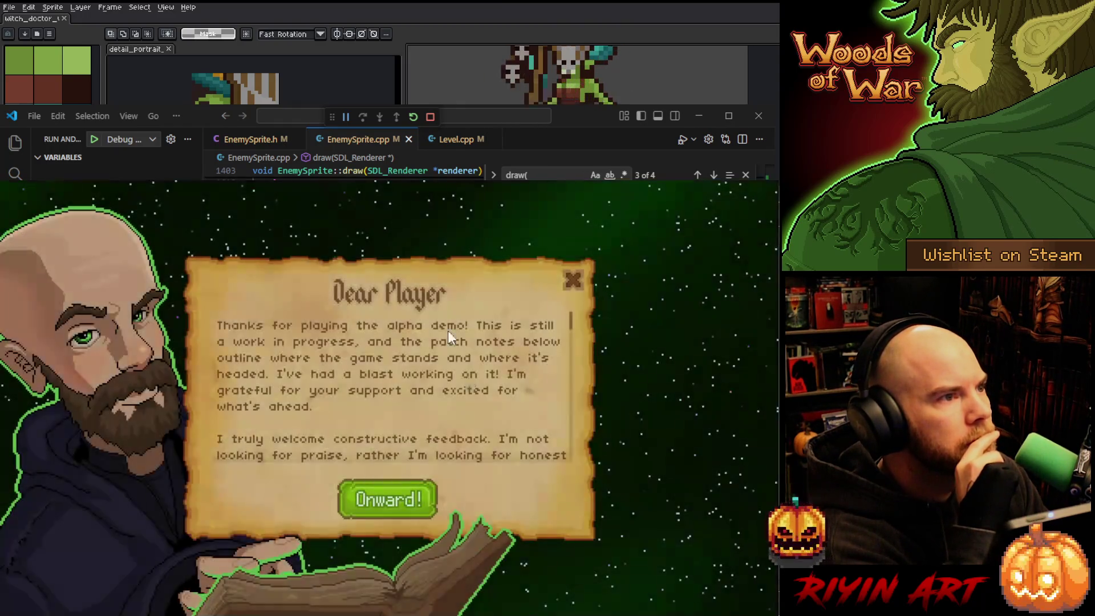
{"action": "left_click", "coordinate": [402, 503]}
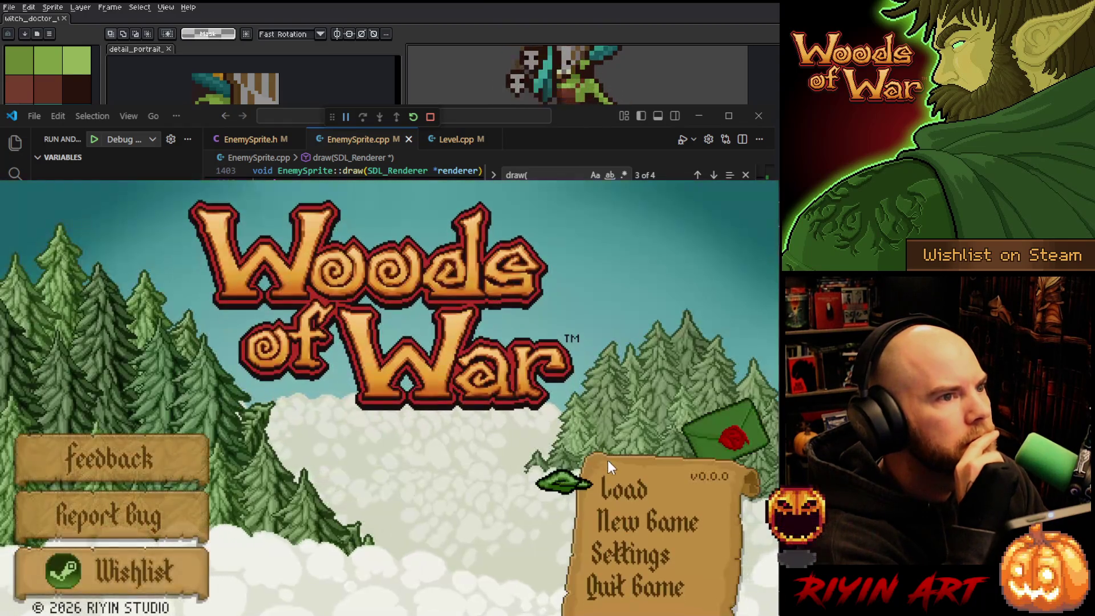
After backing out of the save list and New Game, load the Bank save slot
{"action": "left_click", "coordinate": [608, 474]}
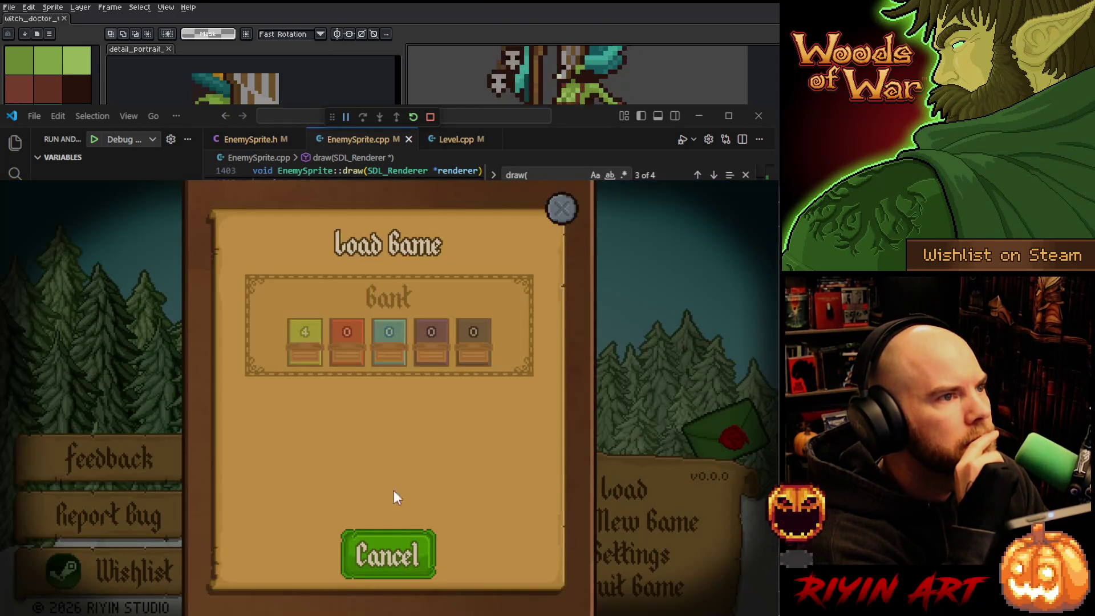
{"action": "left_click", "coordinate": [378, 546]}
{"action": "left_click", "coordinate": [602, 491]}
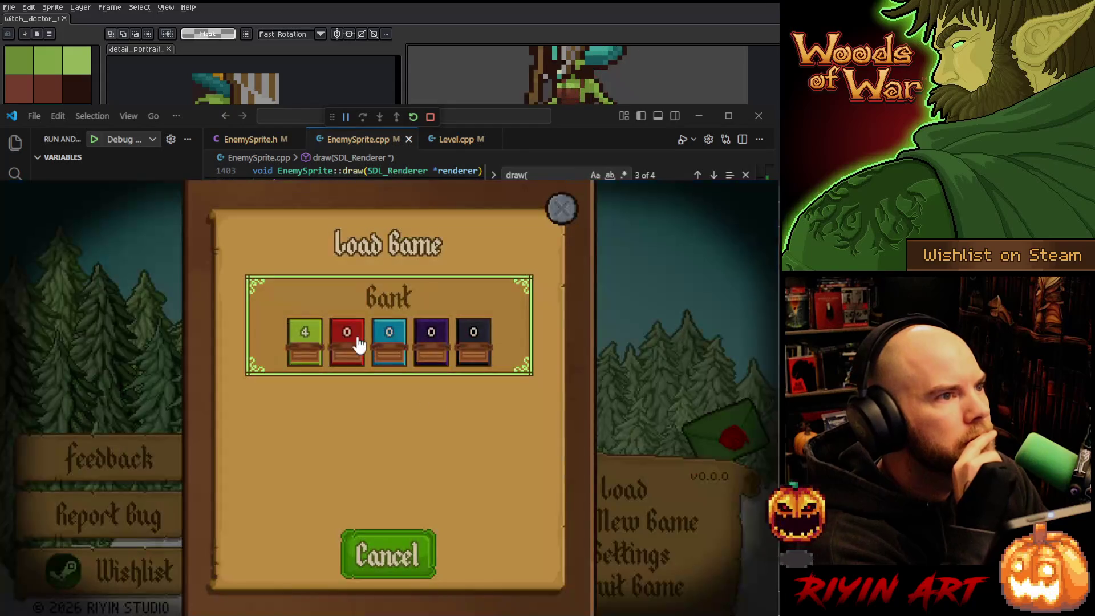
{"action": "left_click", "coordinate": [390, 556]}
{"action": "left_click", "coordinate": [597, 520]}
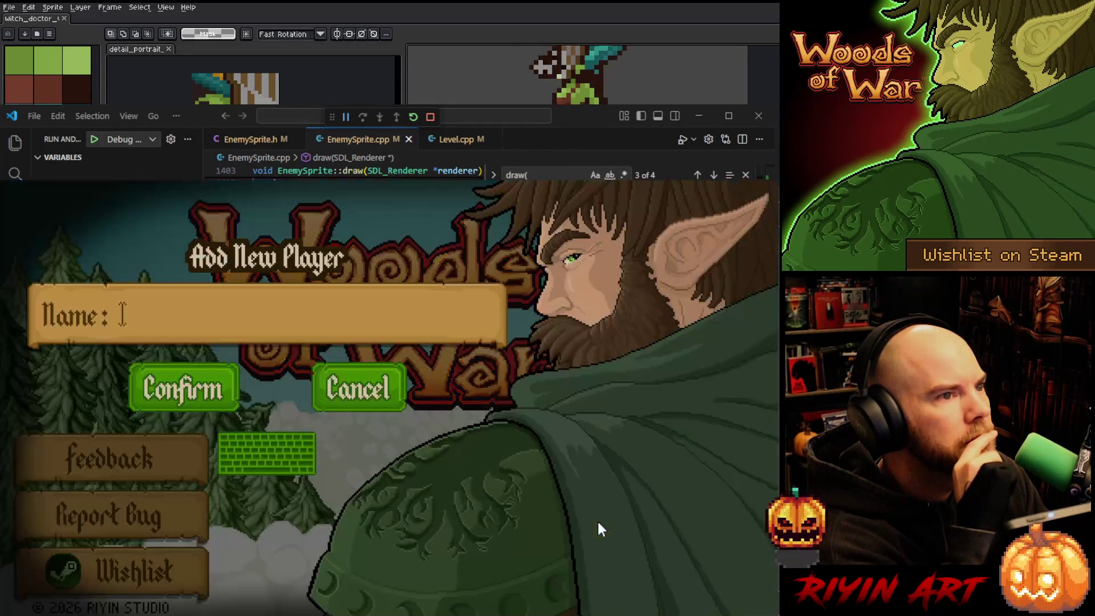
{"action": "left_click", "coordinate": [328, 392]}
{"action": "left_click", "coordinate": [613, 486]}
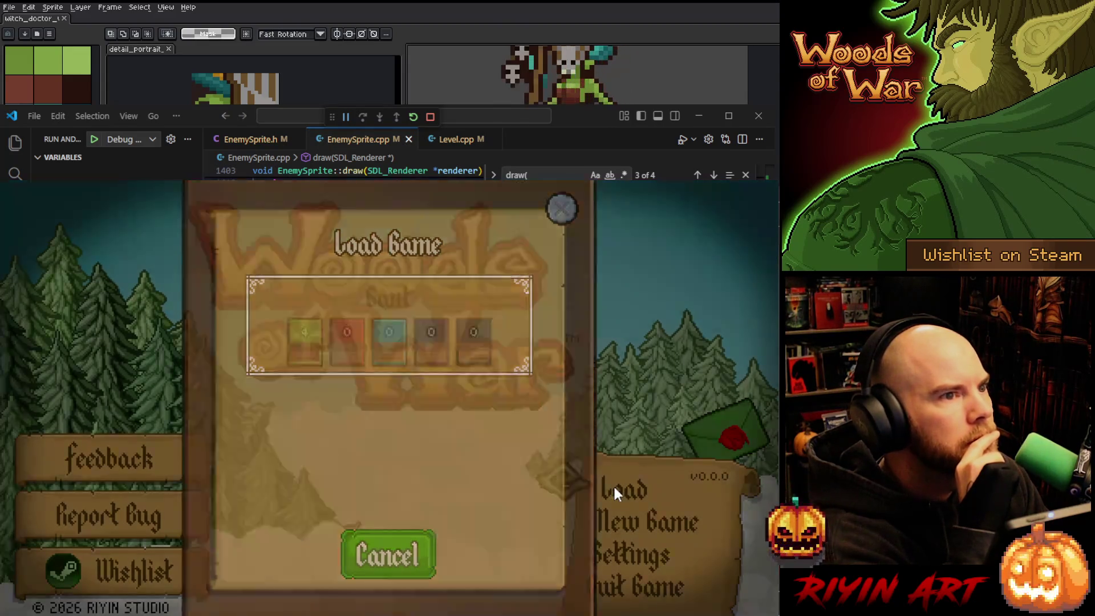
{"action": "left_click", "coordinate": [368, 327]}
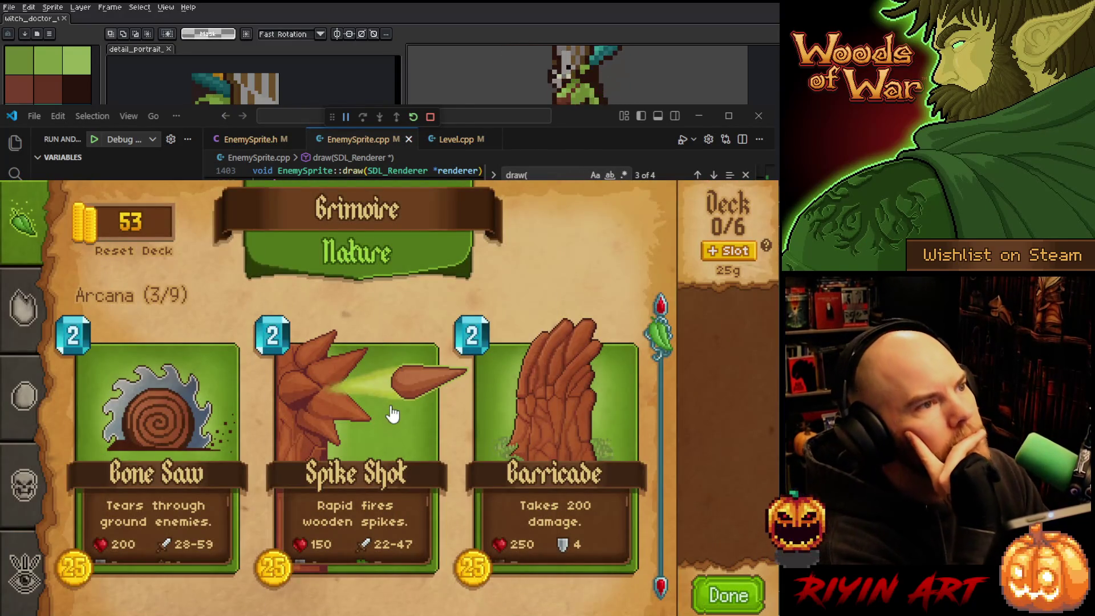
Buy Spike Shot for 25 gold and add more copies, up to four in the deck
{"action": "left_click", "coordinate": [392, 412]}
{"action": "left_click", "coordinate": [569, 217]}
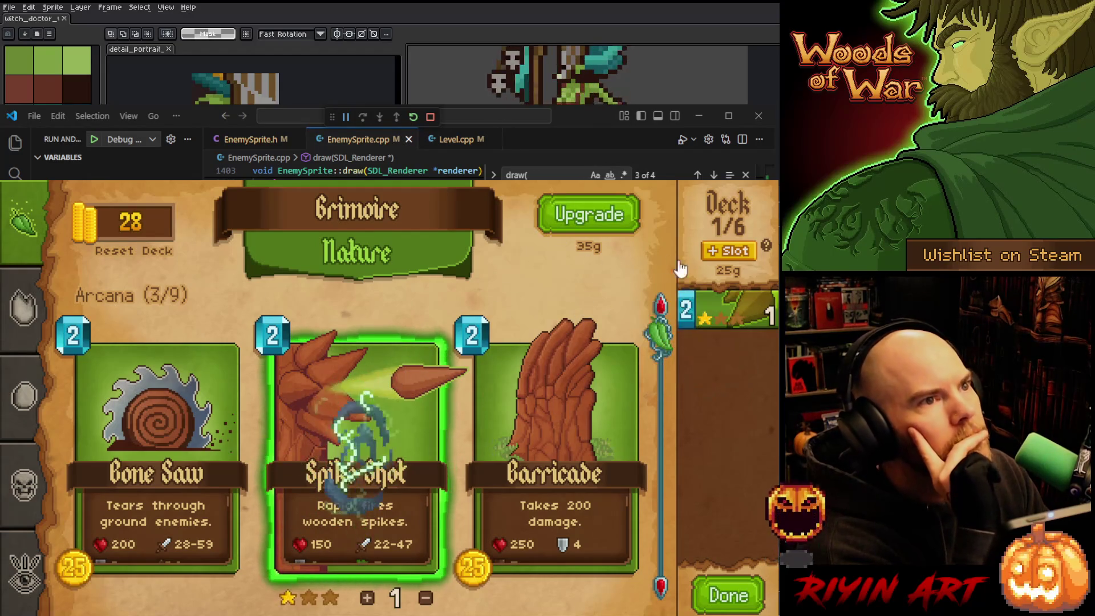
{"action": "left_click", "coordinate": [709, 316]}
{"action": "double_click", "coordinate": [709, 316]}
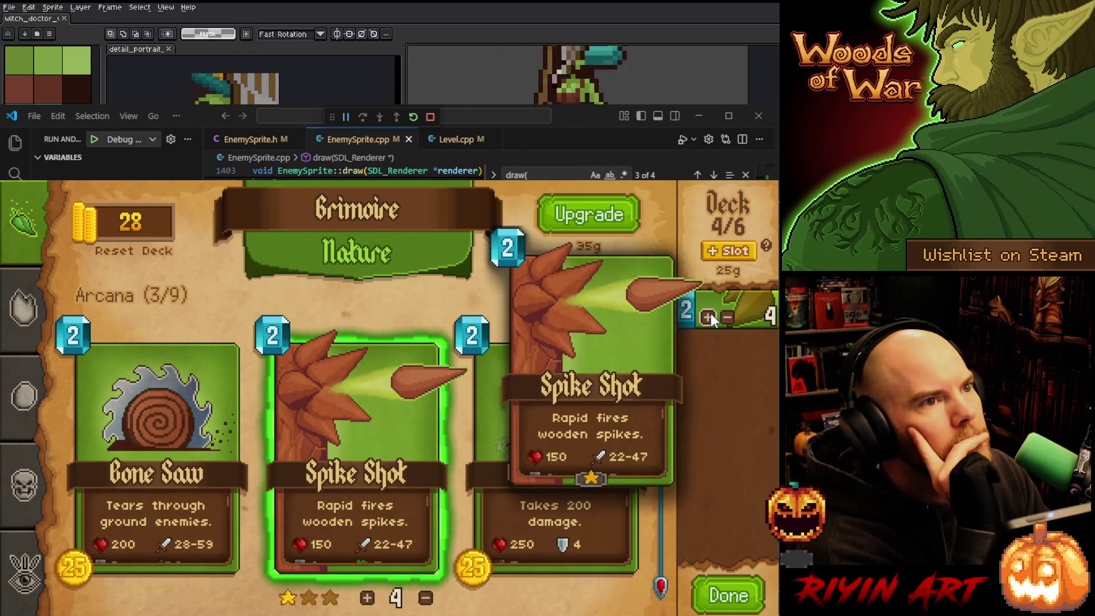
Buy Barricade, add another copy, and return to the tree-house room with 3 gold
{"action": "left_click", "coordinate": [559, 394]}
{"action": "left_click", "coordinate": [587, 215]}
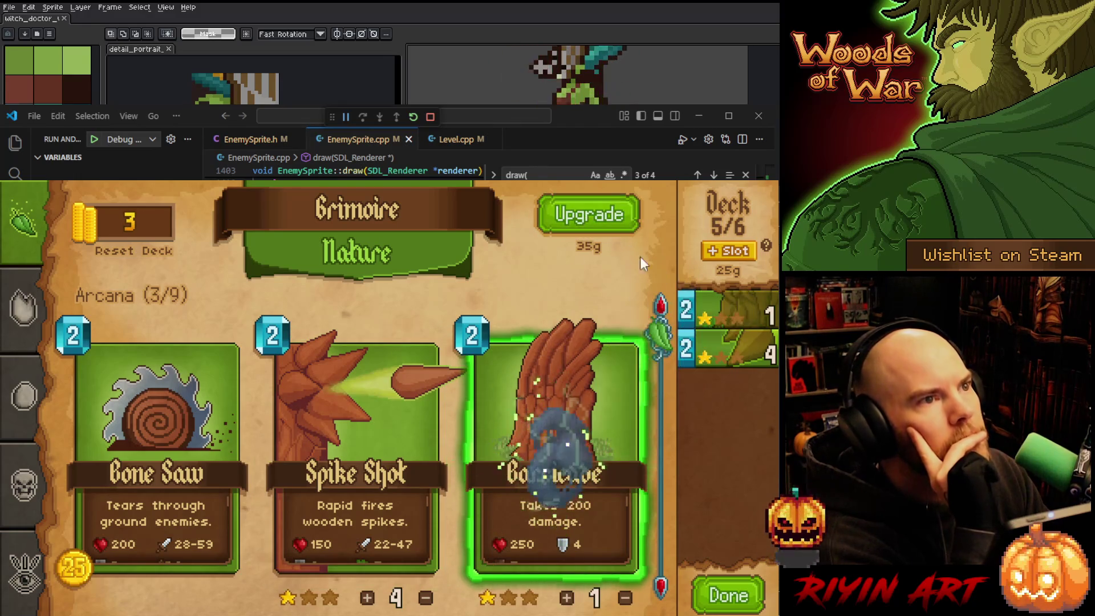
{"action": "left_click", "coordinate": [707, 310]}
{"action": "key", "text": "Return"}
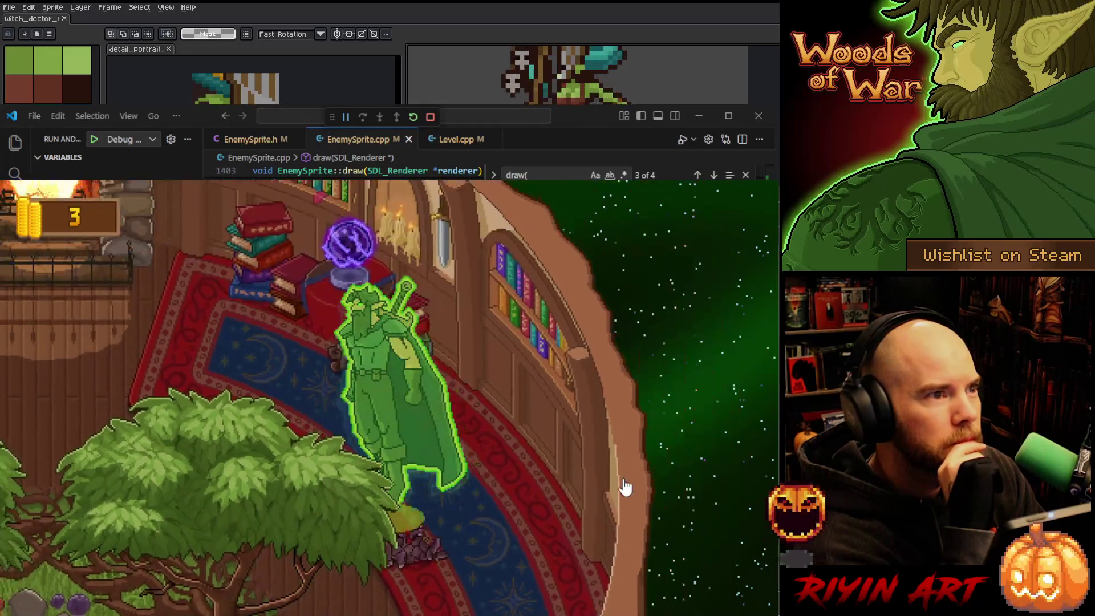
Start a Normal gauntlet run on Level 1-1 and keep the starting hand
{"action": "key", "text": "e"}
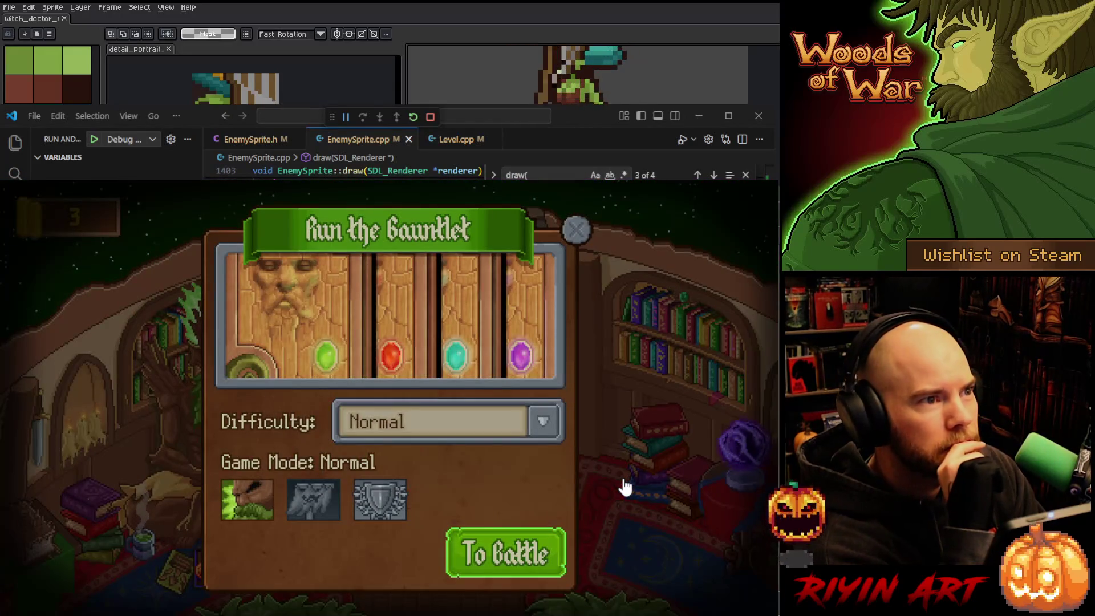
{"action": "key", "text": "Escape"}
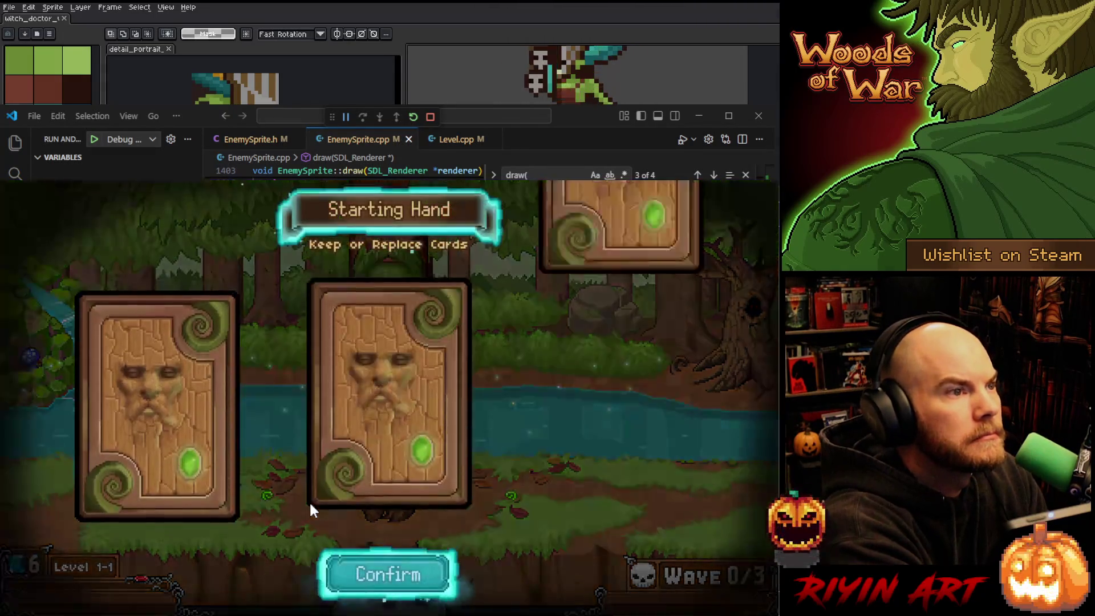
{"action": "key", "text": "Return"}
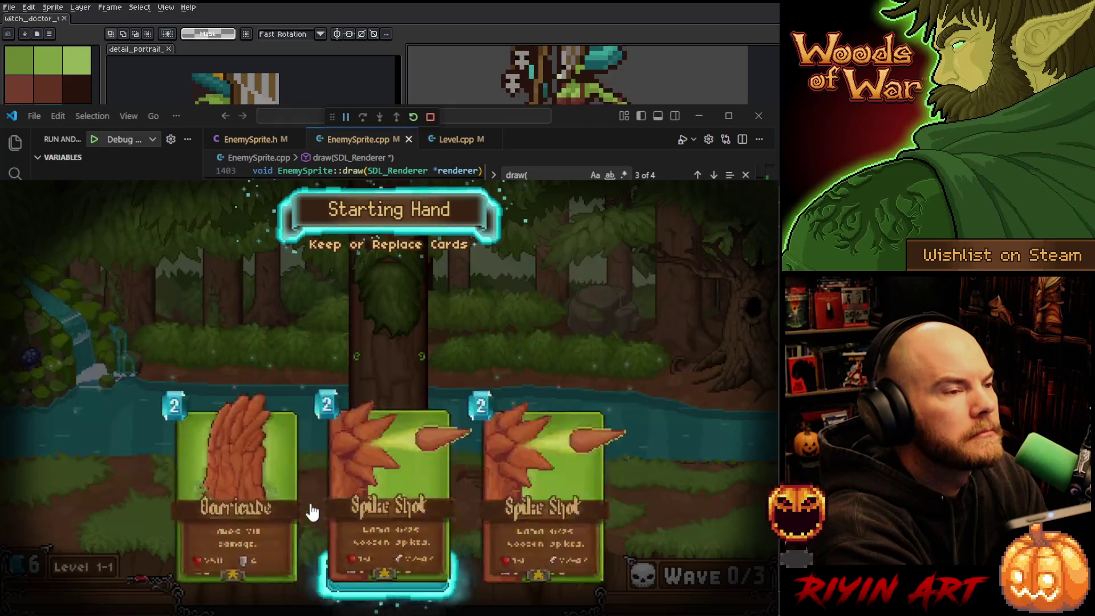
Play Spike Shot beside the central tree and another card in the left lane
{"action": "mouse_move", "coordinate": [428, 576]}
{"action": "left_mouse_down"}
{"action": "mouse_move", "coordinate": [425, 414]}
{"action": "mouse_move", "coordinate": [419, 425]}
{"action": "left_mouse_up"}
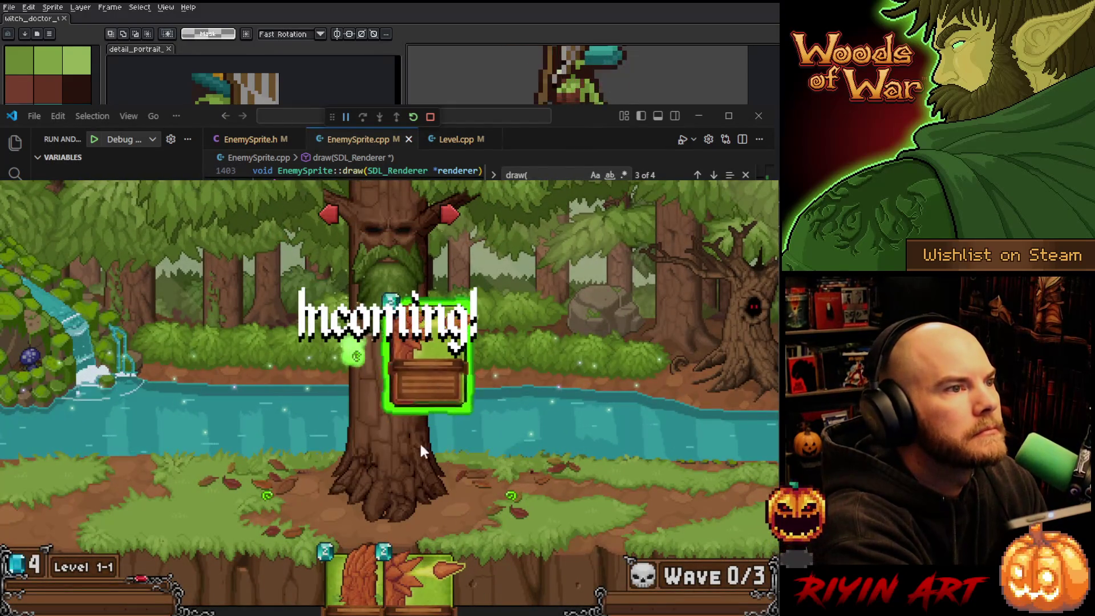
{"action": "left_click_drag", "start_coordinate": [399, 576], "coordinate": [351, 374]}
{"action": "left_click_drag", "start_coordinate": [388, 567], "coordinate": [245, 507]}
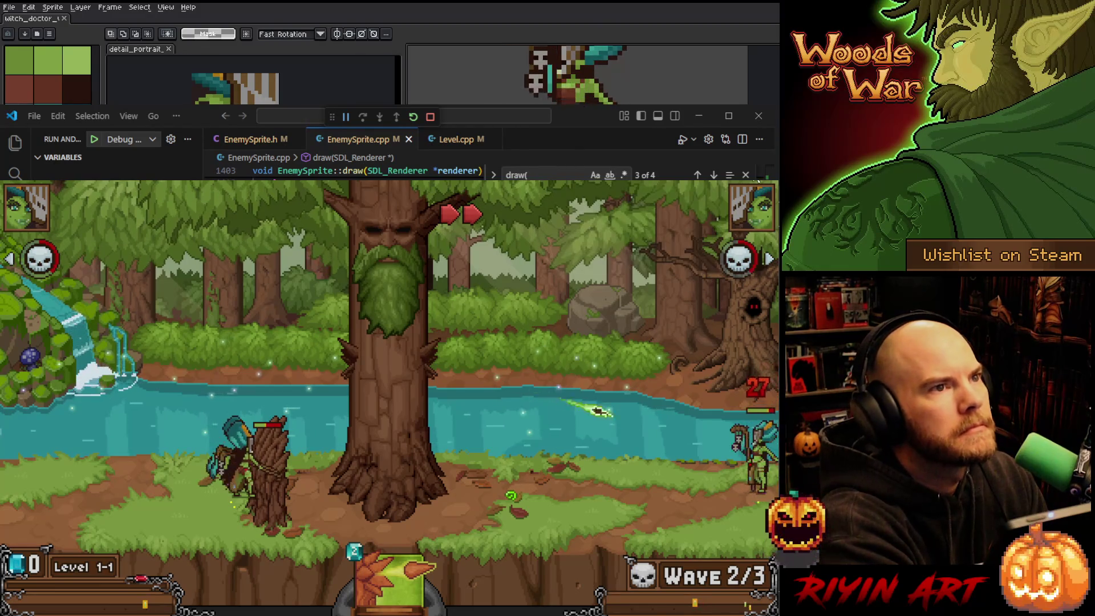
Set Enemy row 7 to nodeOffset 4, trunkOffset -4 and groundOffsetY 87, committing the edits
{"action": "key", "text": "alt+Tab"}
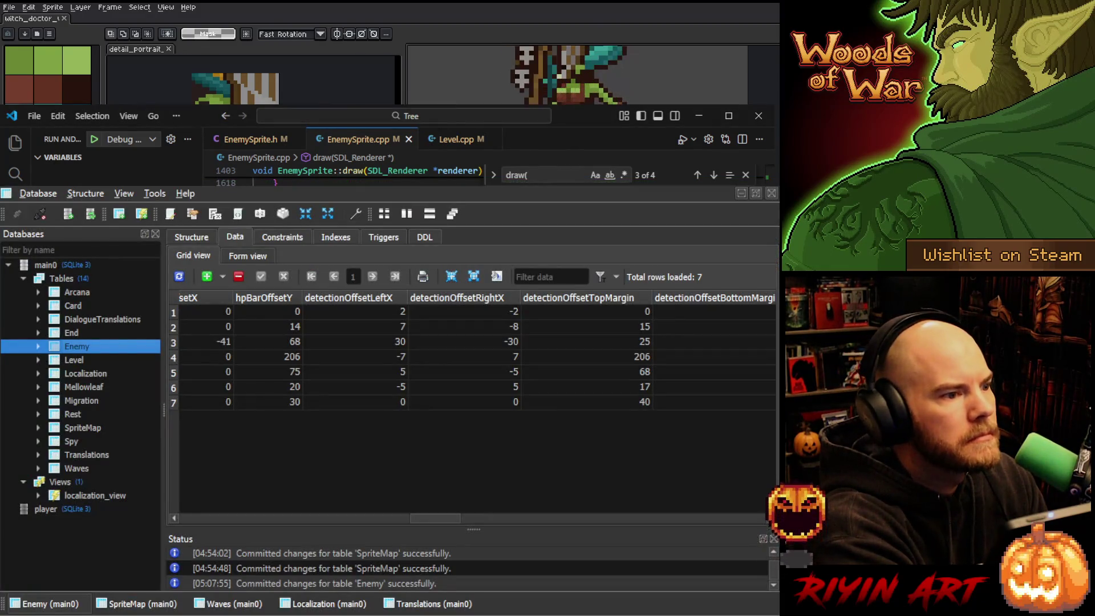
{"action": "left_click_drag", "start_coordinate": [436, 519], "coordinate": [388, 519]}
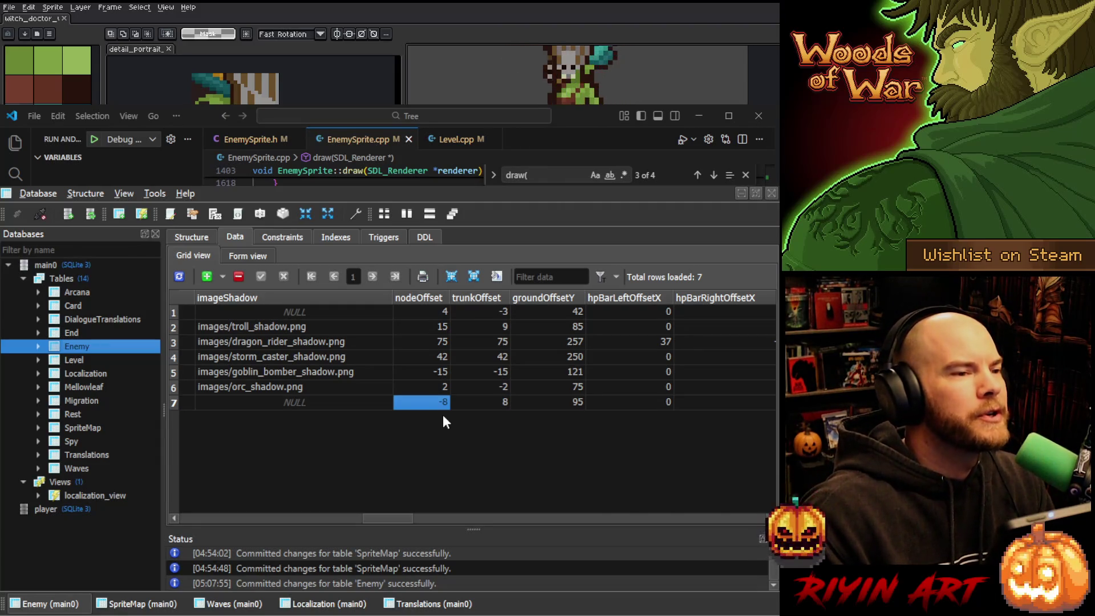
{"action": "type", "text": "4"}
{"action": "key", "text": "Tab"}
{"action": "type", "text": "-4"}
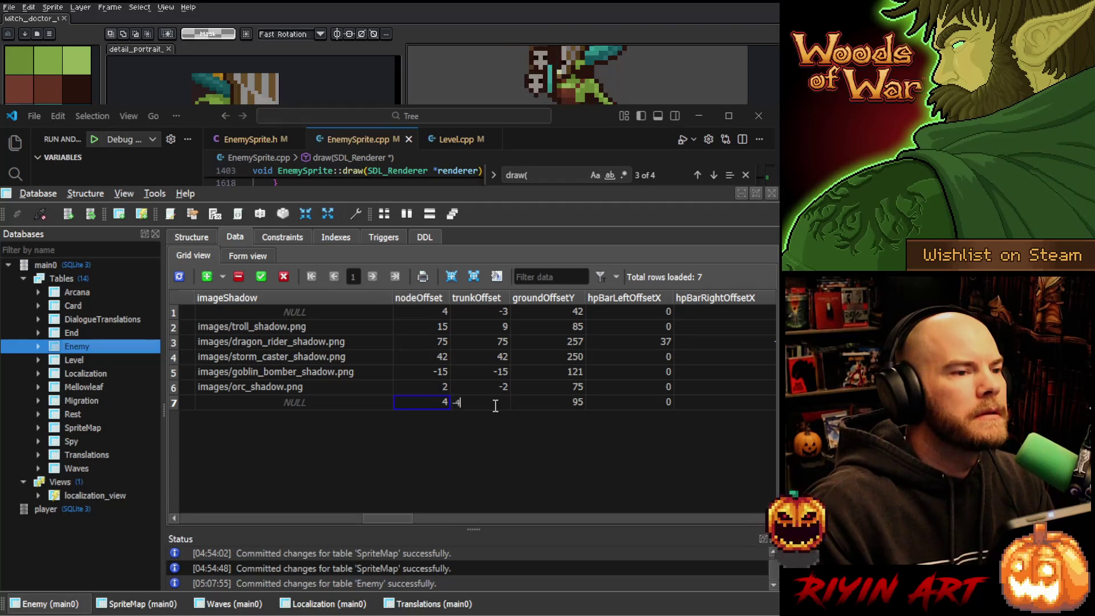
{"action": "left_click", "coordinate": [262, 276]}
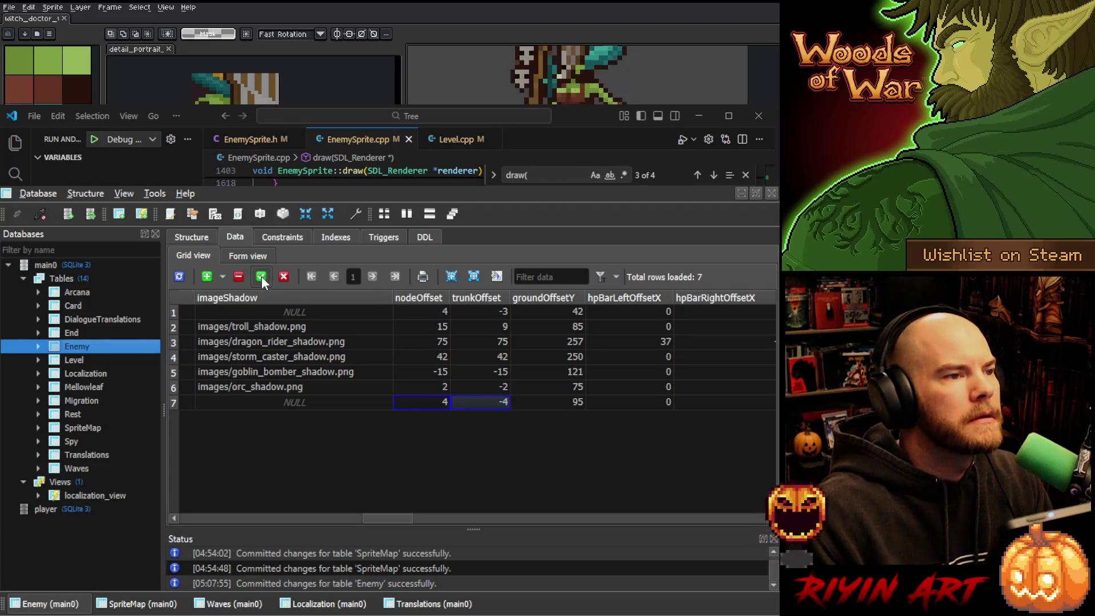
{"action": "left_click", "coordinate": [570, 409]}
{"action": "type", "text": "90"}
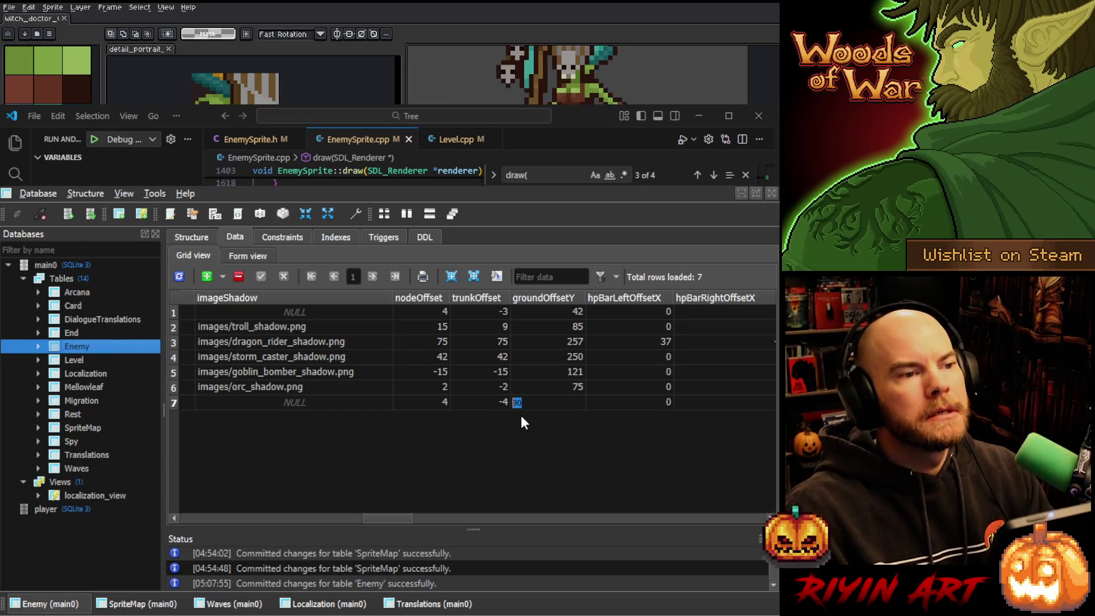
{"action": "type", "text": "87"}
{"action": "key", "text": "Return"}
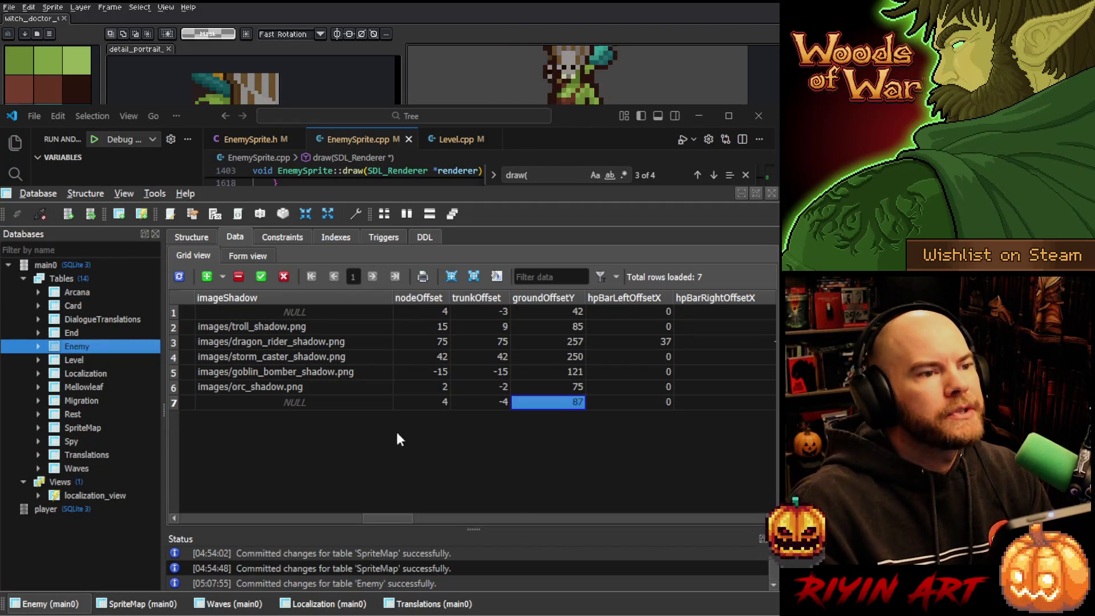
{"action": "key", "text": "alt+Tab"}
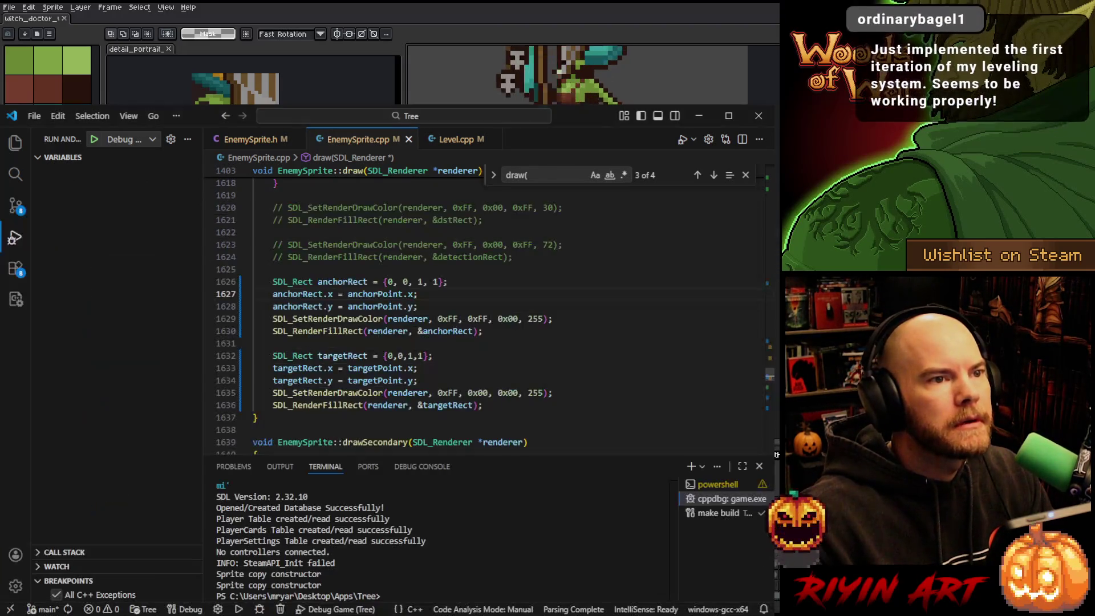
Launch the Debug Game configuration and dismiss the welcome message to reach the title menu
{"action": "left_click", "coordinate": [95, 140]}
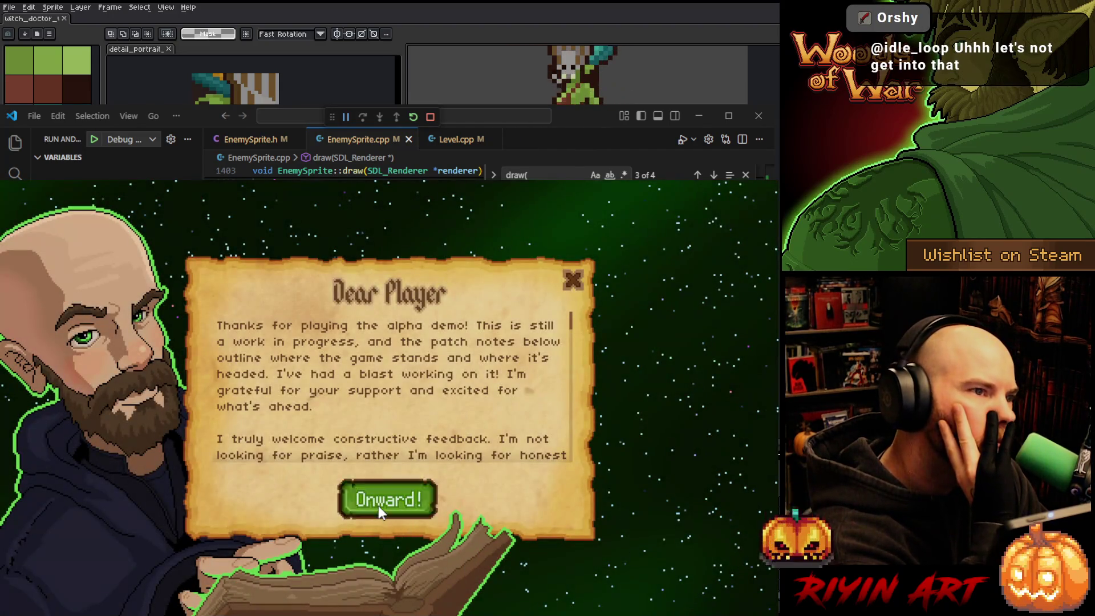
{"action": "left_click", "coordinate": [378, 505]}
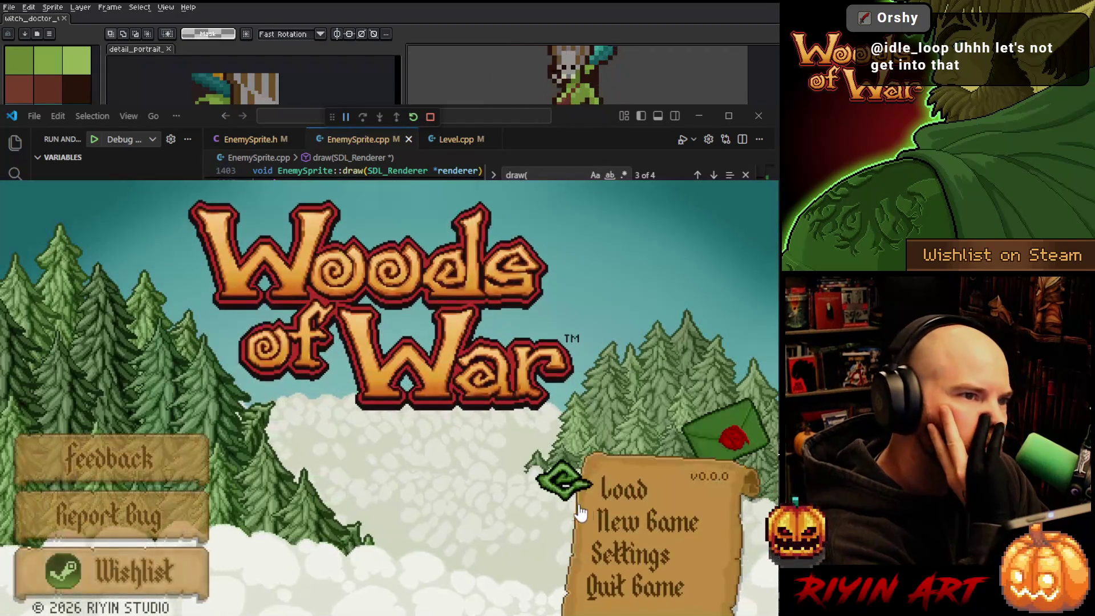
Load the saved game and buy Barricade for 25 gold, filling the deck to 6/6
{"action": "left_click", "coordinate": [595, 487]}
{"action": "left_click", "coordinate": [372, 348]}
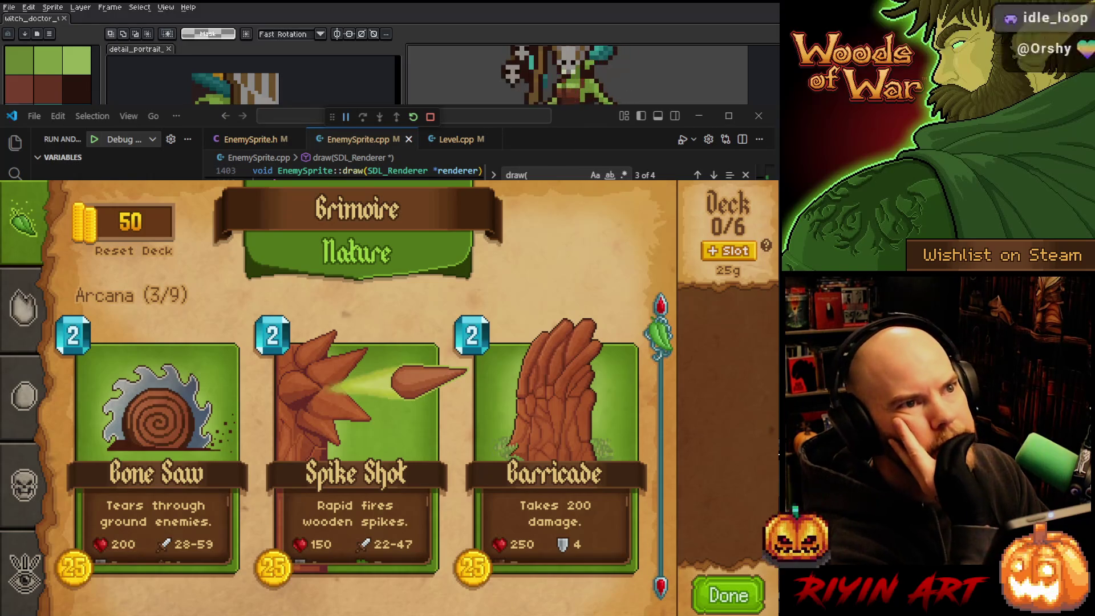
{"action": "left_click", "coordinate": [404, 409]}
{"action": "left_click", "coordinate": [559, 393]}
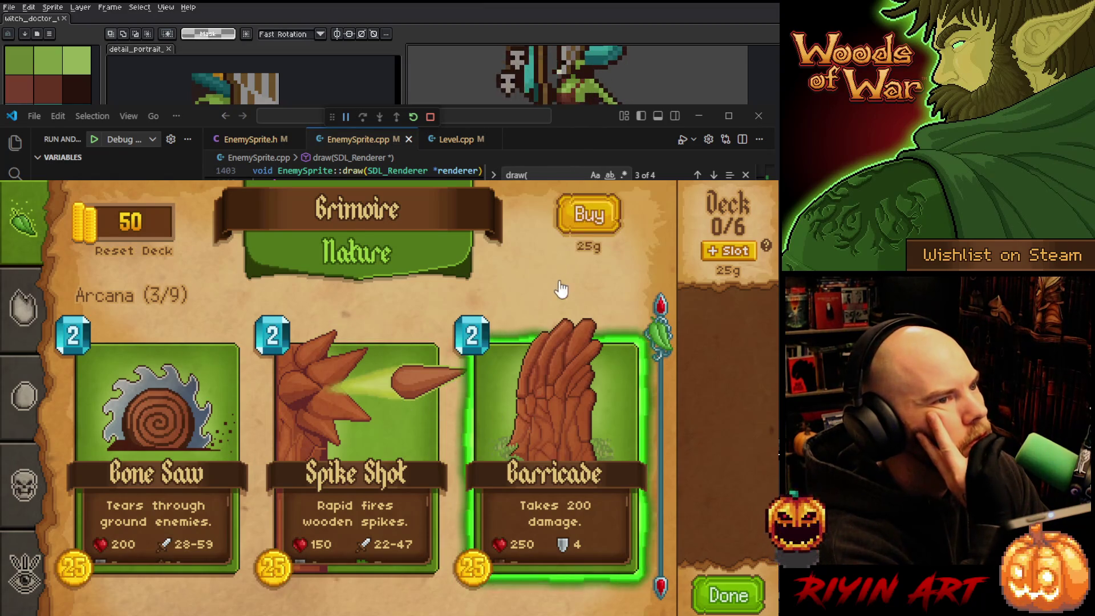
{"action": "left_click", "coordinate": [589, 215]}
{"action": "left_click", "coordinate": [707, 317]}
{"action": "left_click", "coordinate": [707, 317]}
{"action": "left_click", "coordinate": [707, 317]}
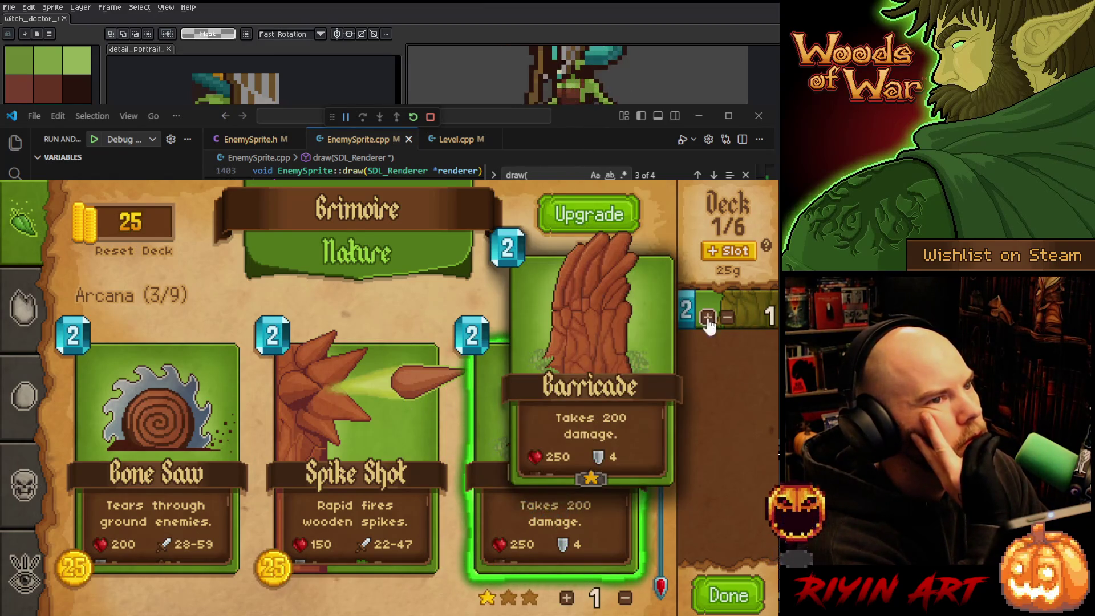
{"action": "left_click", "coordinate": [707, 317]}
{"action": "left_click", "coordinate": [707, 317]}
{"action": "left_click", "coordinate": [735, 596]}
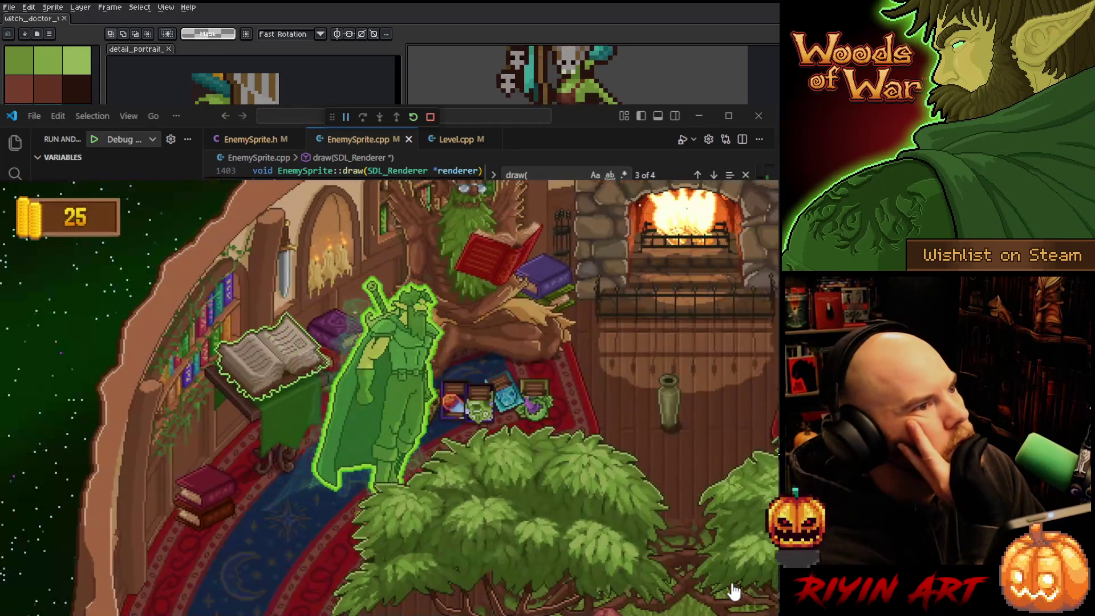
Start the Level 1-1 gauntlet run and keep the starting hand of Barricades
{"action": "key", "text": "e"}
{"action": "key", "text": "Escape"}
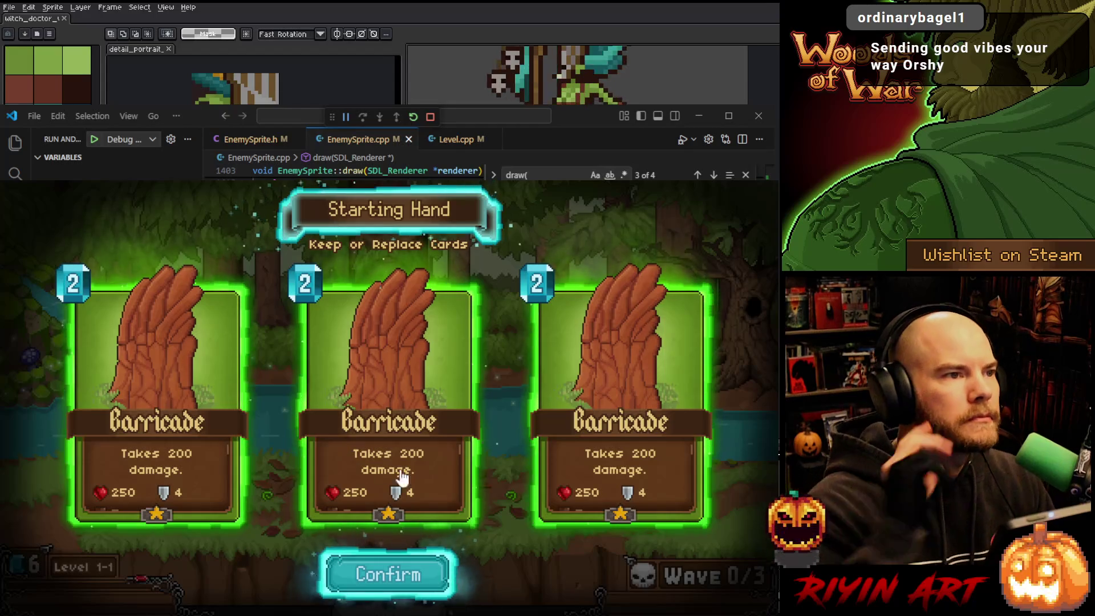
{"action": "left_click", "coordinate": [391, 569]}
Place Barricades in front of the advancing enemies through wave 3/3 until the run is lost
{"action": "left_click_drag", "start_coordinate": [319, 576], "coordinate": [270, 491]}
{"action": "left_click_drag", "start_coordinate": [355, 550], "coordinate": [513, 526]}
{"action": "mouse_move", "coordinate": [385, 576]}
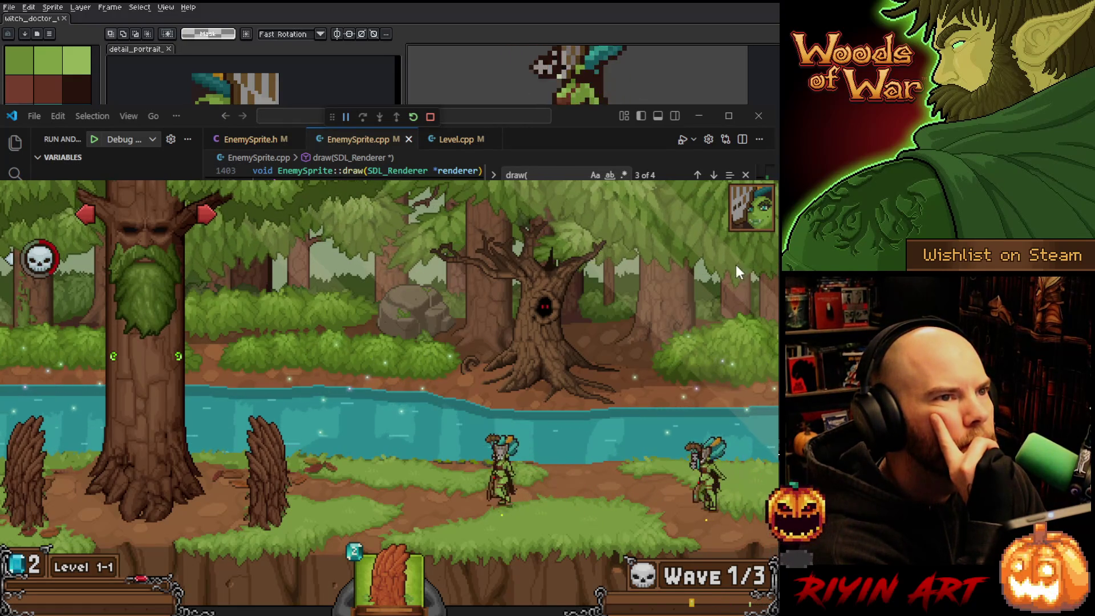
{"action": "mouse_move", "coordinate": [752, 200]}
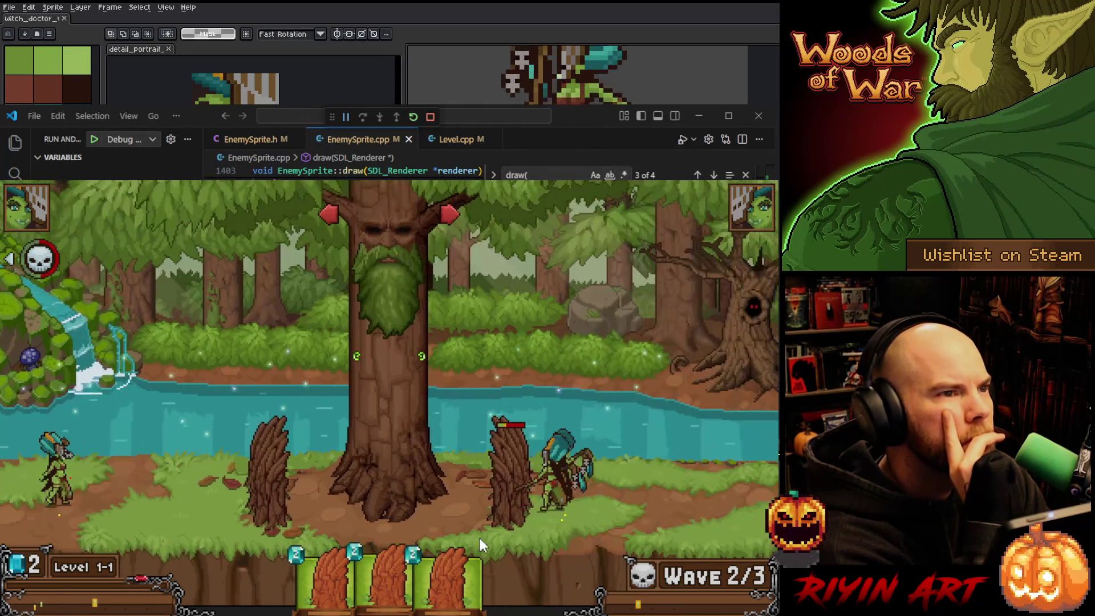
{"action": "left_click_drag", "start_coordinate": [488, 573], "coordinate": [510, 496]}
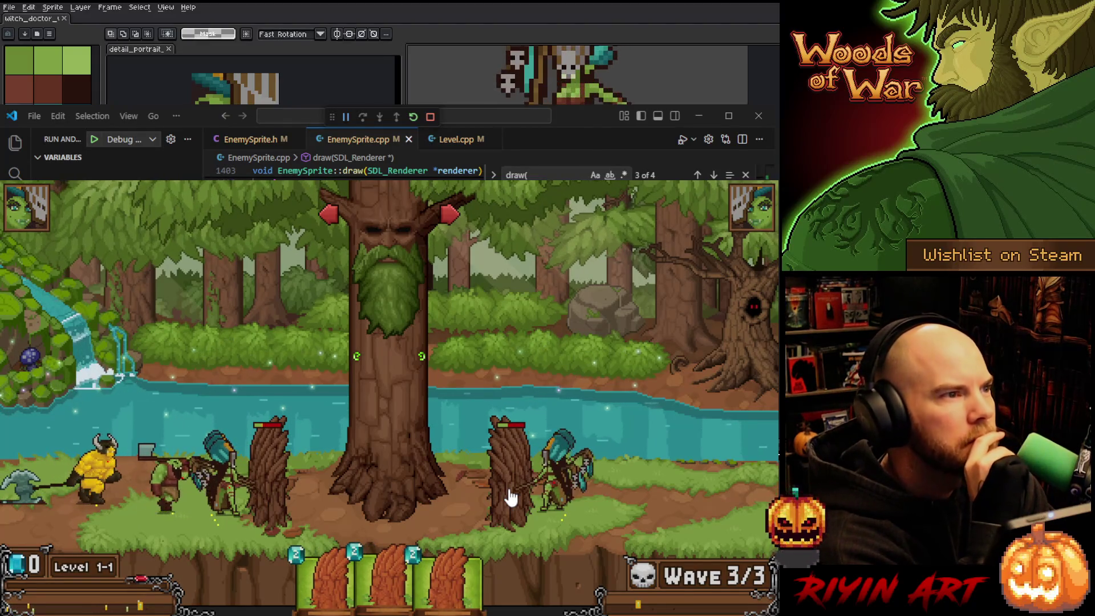
{"action": "left_click", "coordinate": [289, 502]}
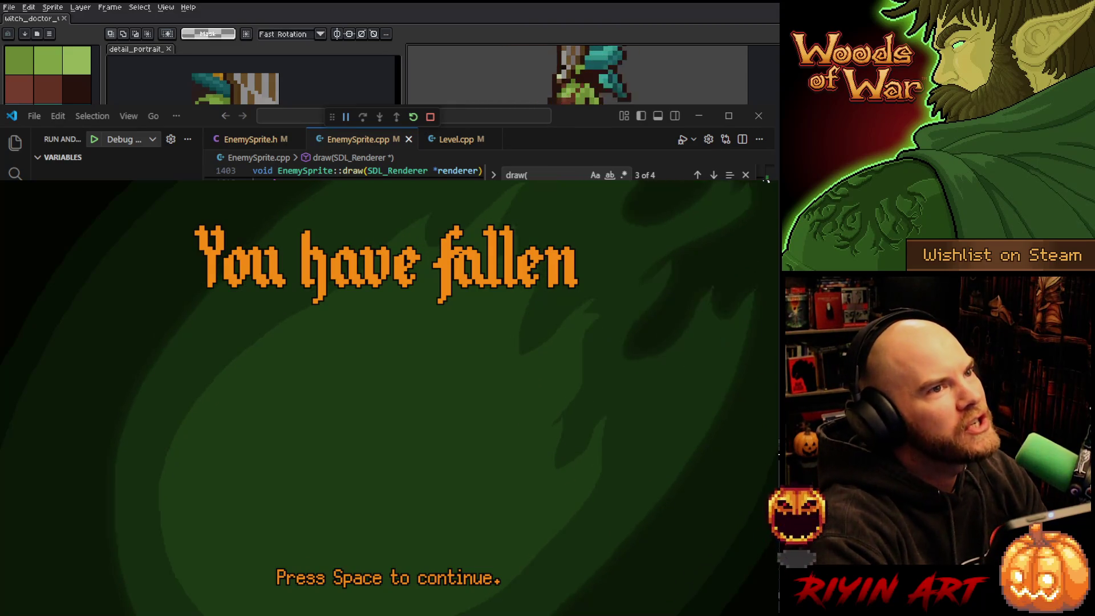
Leave the 'You have fallen' defeat screen and switch away from the game
{"action": "key", "text": "alt+Tab"}
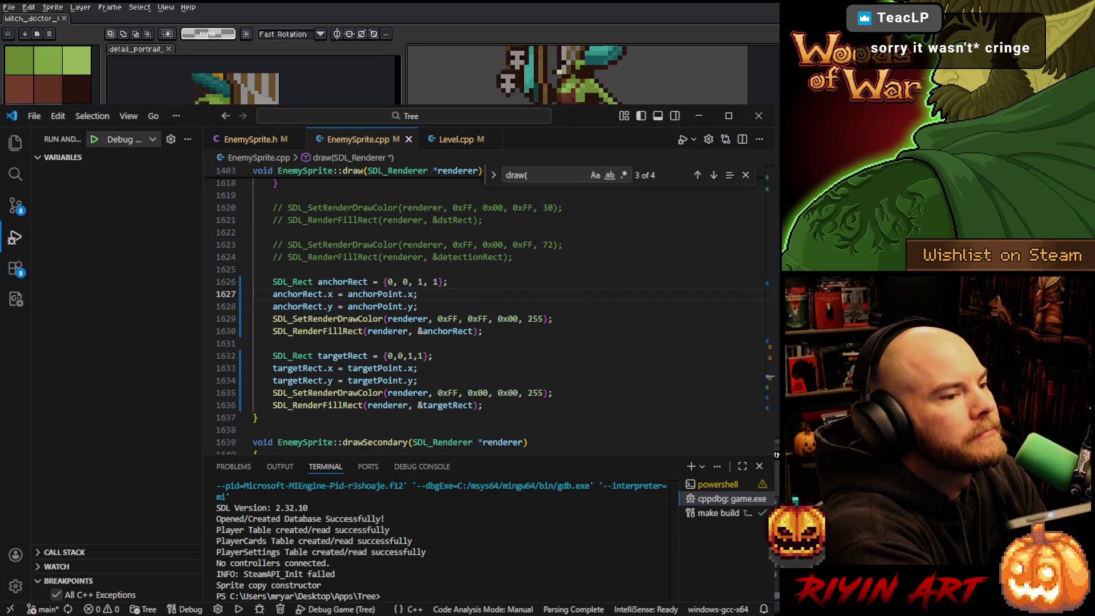
Minimize VS Code and pan the Aseprite canvas to centre the witch doctor's walking sprite
{"action": "left_click", "coordinate": [700, 112]}
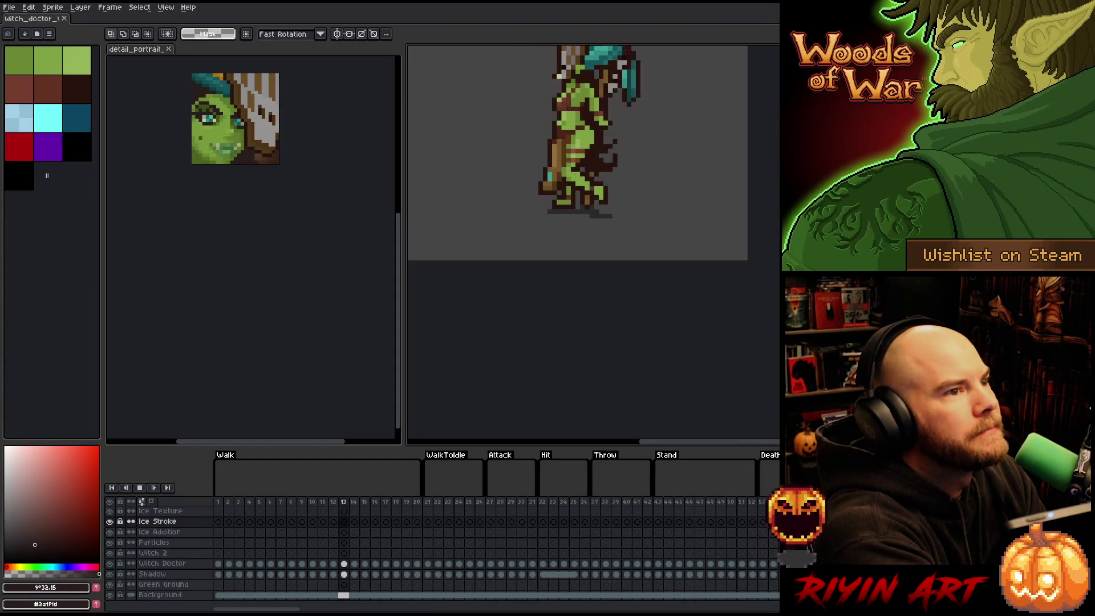
{"action": "left_click_drag", "start_coordinate": [575, 137], "coordinate": [588, 278]}
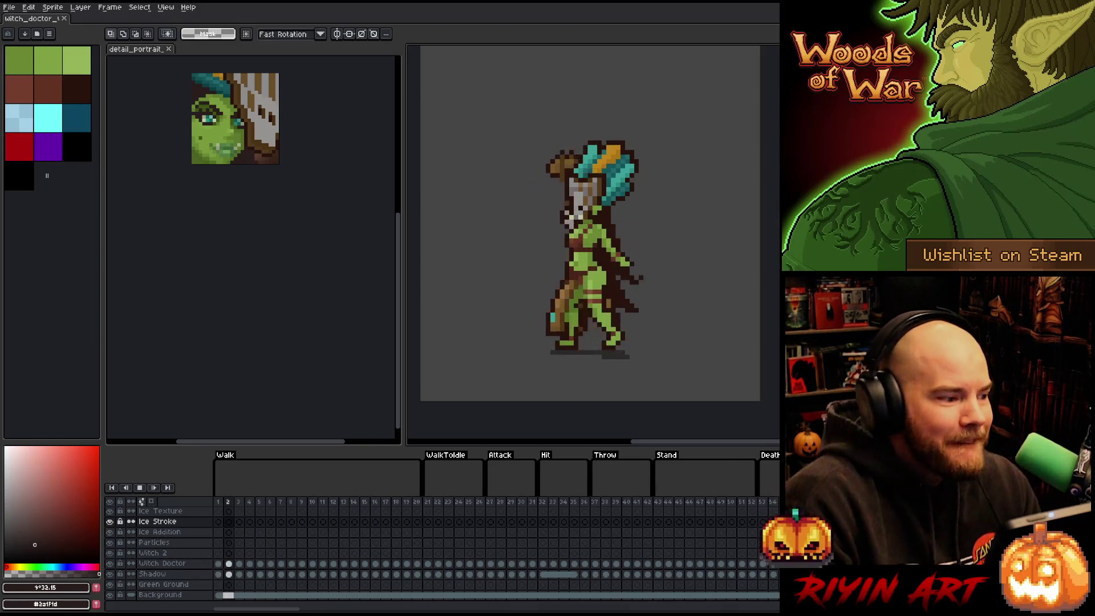
{"action": "scroll", "coordinate": [281, 148], "scroll_direction": "up", "scroll_amount": 2}
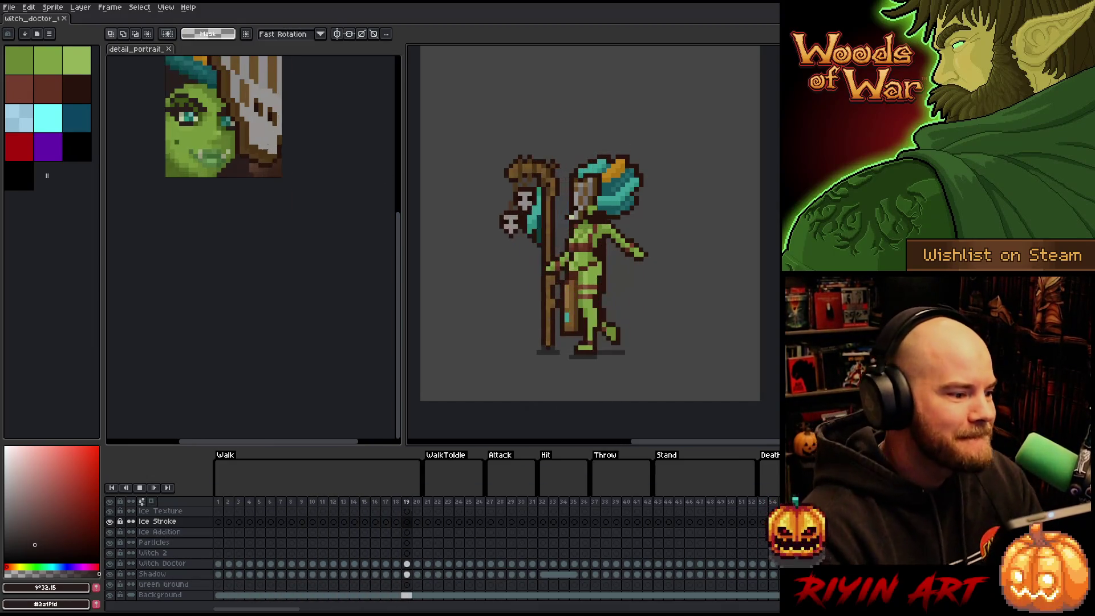
Pan the enlarged detail portrait into a better position within its view
{"action": "mouse_move", "coordinate": [105, 214]}
{"action": "left_mouse_down"}
{"action": "mouse_move", "coordinate": [184, 259]}
{"action": "mouse_move", "coordinate": [183, 289]}
{"action": "left_mouse_up"}
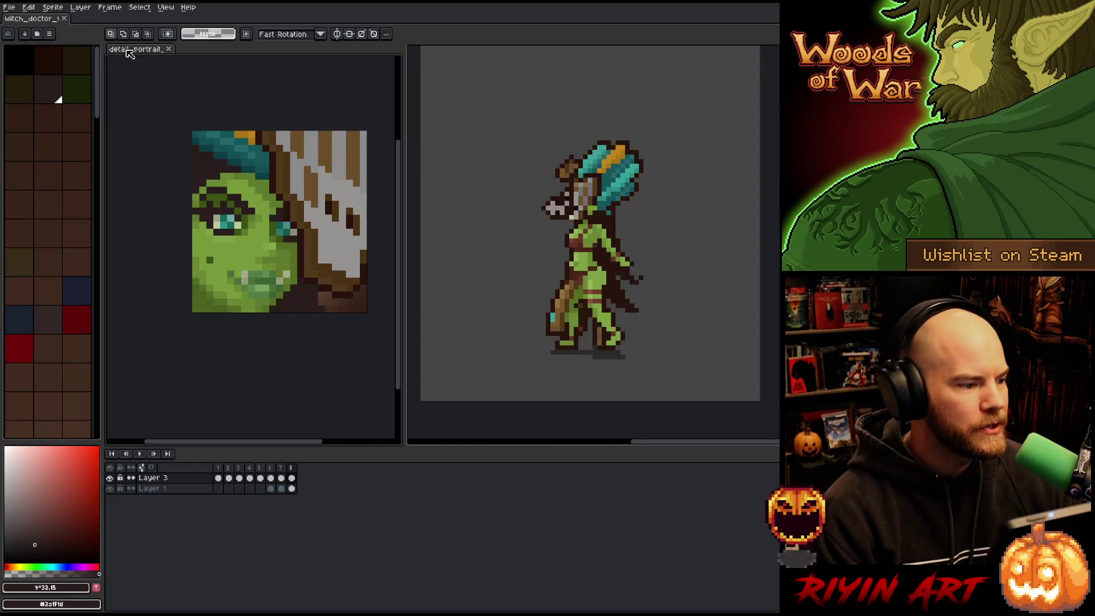
{"action": "key", "text": "space"}
{"action": "left_click_drag", "start_coordinate": [260, 221], "coordinate": [234, 222]}
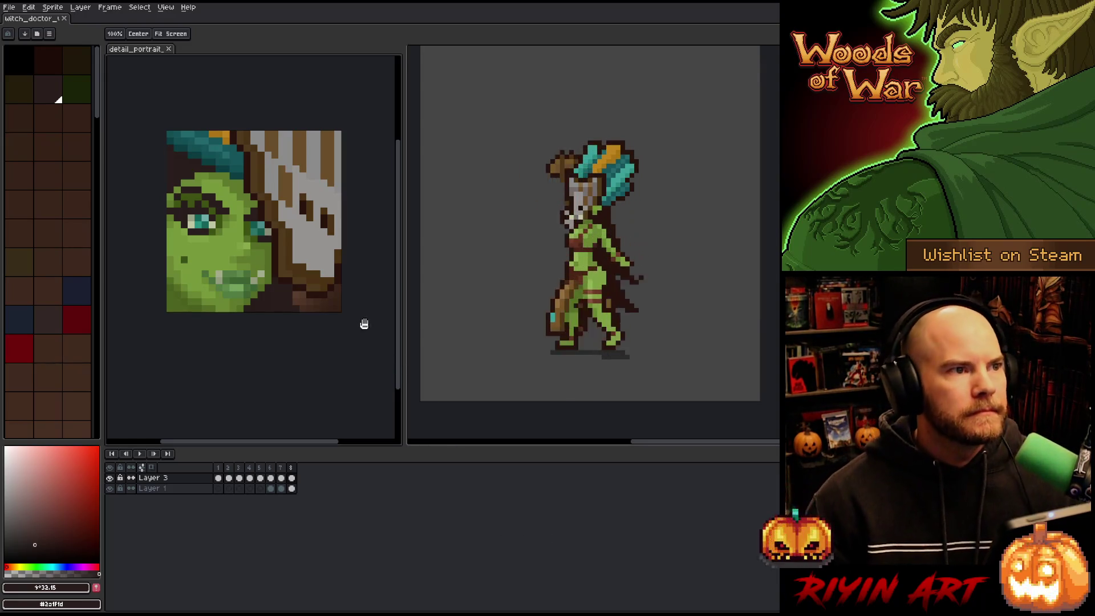
{"action": "scroll", "coordinate": [262, 251], "scroll_direction": "down", "scroll_amount": 2}
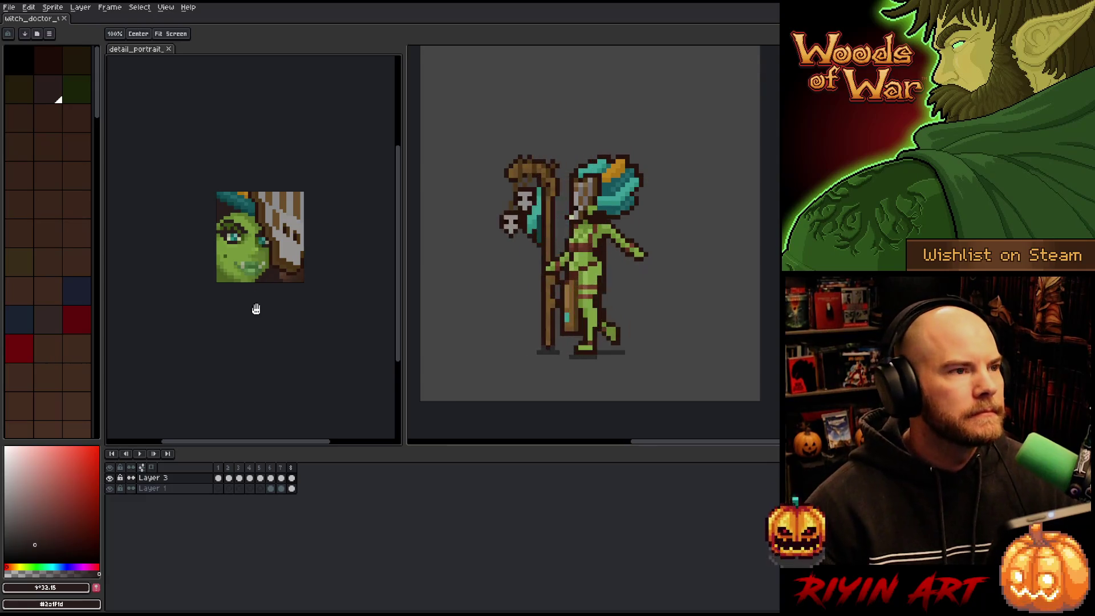
{"action": "scroll", "coordinate": [271, 329], "scroll_direction": "up", "scroll_amount": 1}
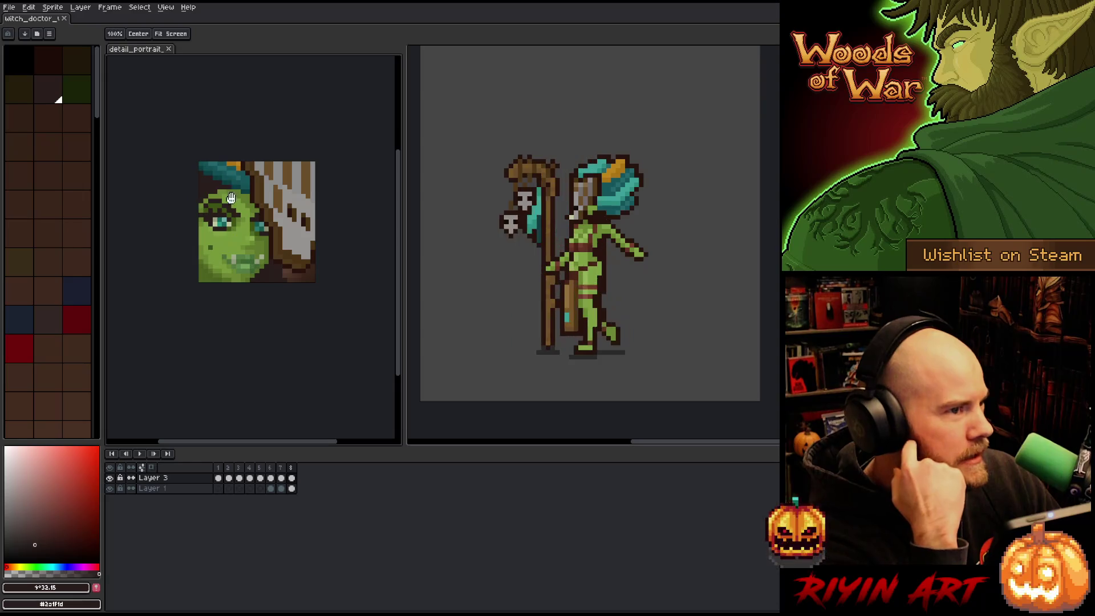
{"action": "scroll", "coordinate": [189, 243], "scroll_direction": "up", "scroll_amount": 3}
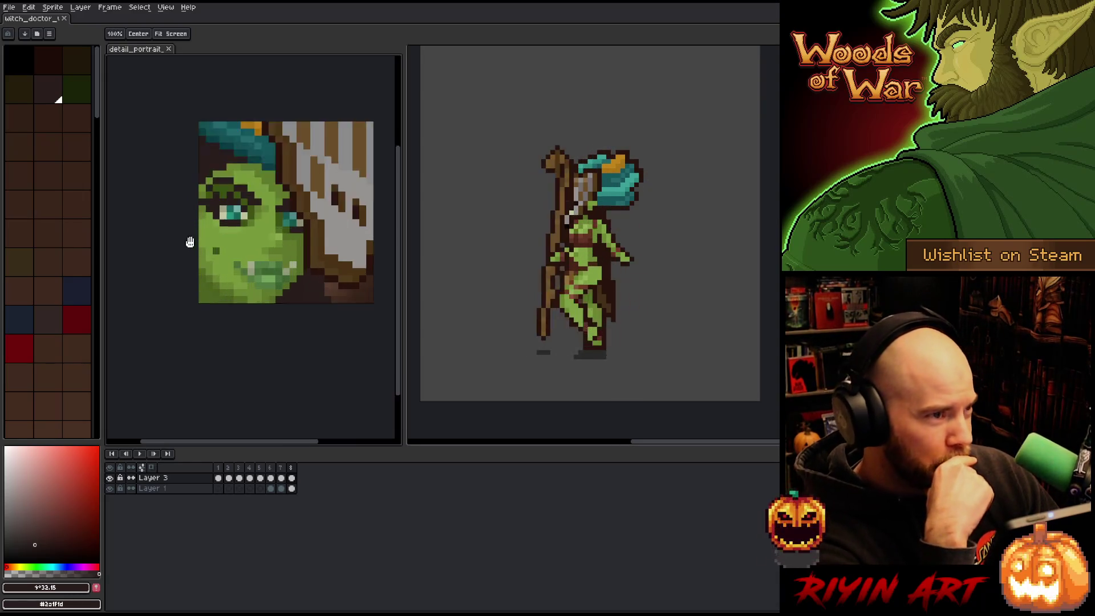
{"action": "scroll", "coordinate": [245, 253], "scroll_direction": "down", "scroll_amount": 1}
{"action": "scroll", "coordinate": [260, 256], "scroll_direction": "down", "scroll_amount": 1}
{"action": "scroll", "coordinate": [280, 296], "scroll_direction": "right", "scroll_amount": 3}
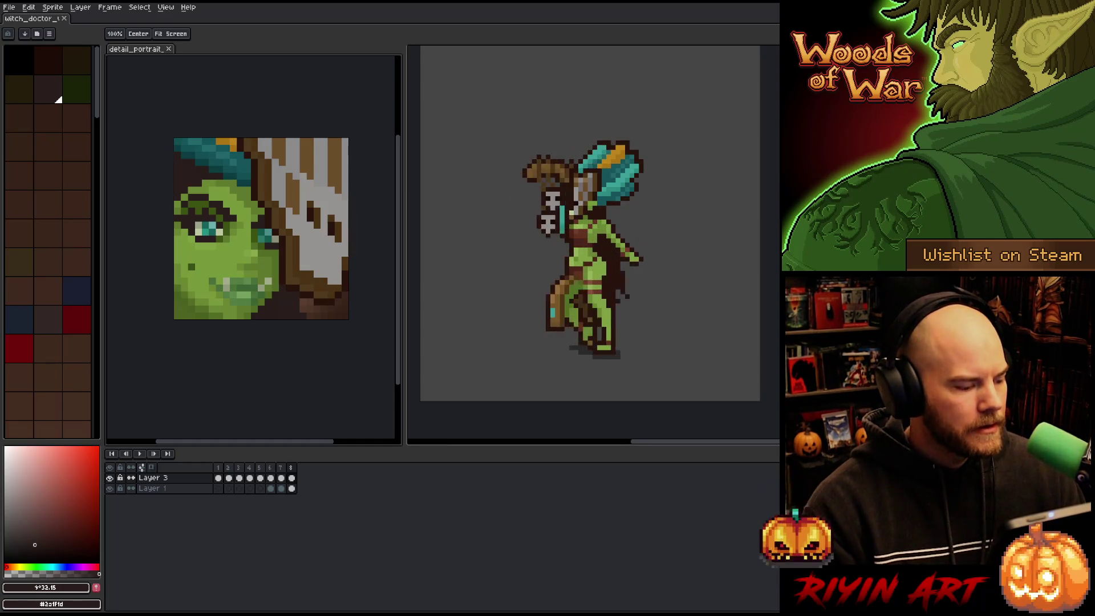
Check the hooded-witch portrait in frames 5 and 4, then bring up the Open Recent list
{"action": "left_click", "coordinate": [255, 468]}
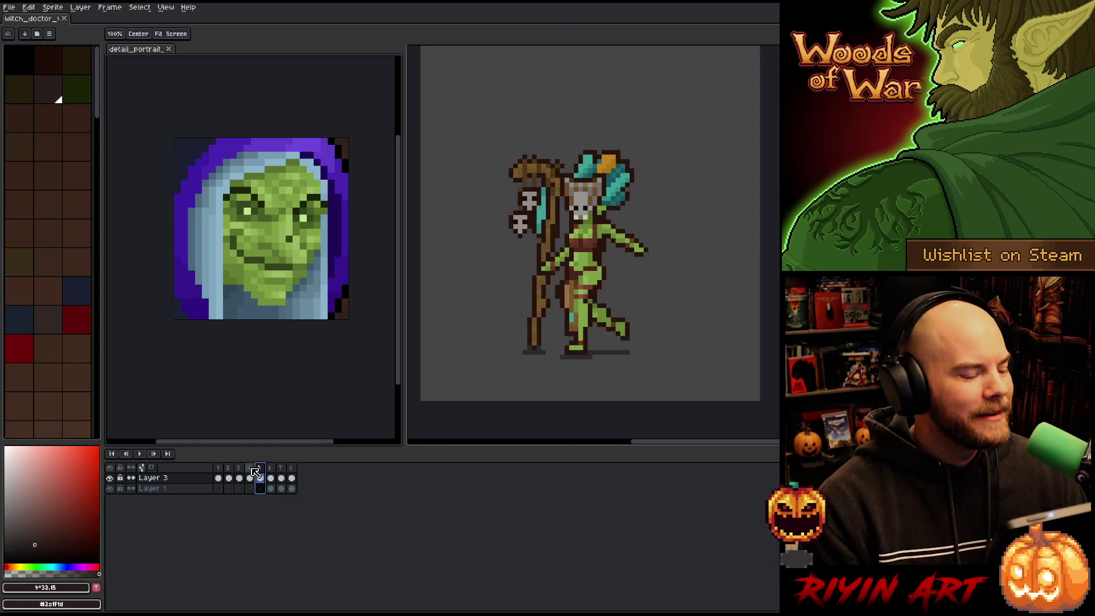
{"action": "key", "text": "Left"}
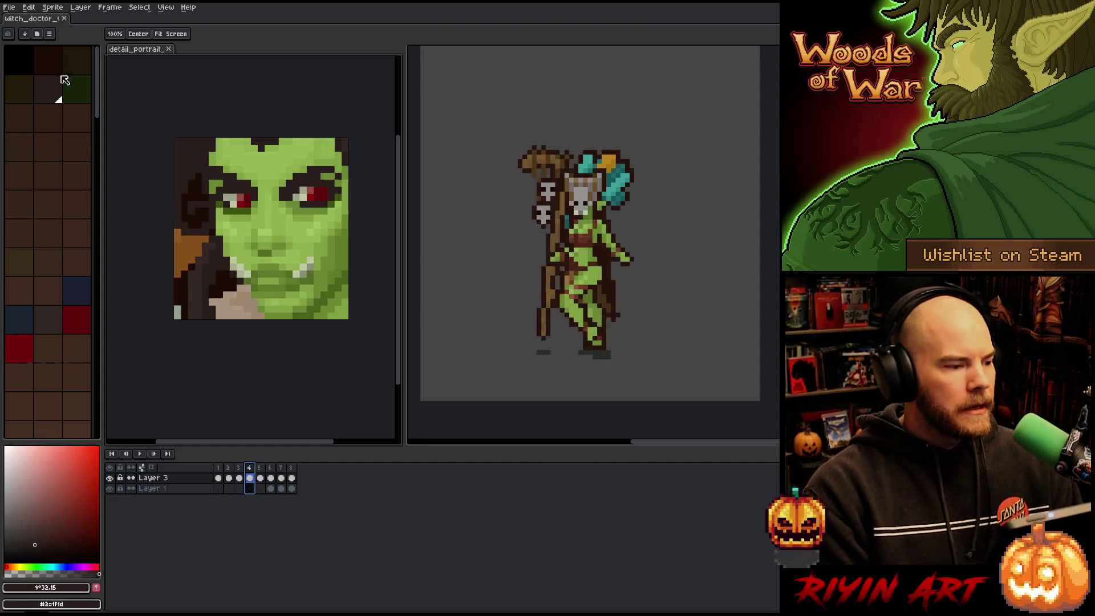
{"action": "left_click", "coordinate": [9, 7]}
{"action": "mouse_move", "coordinate": [20, 39]}
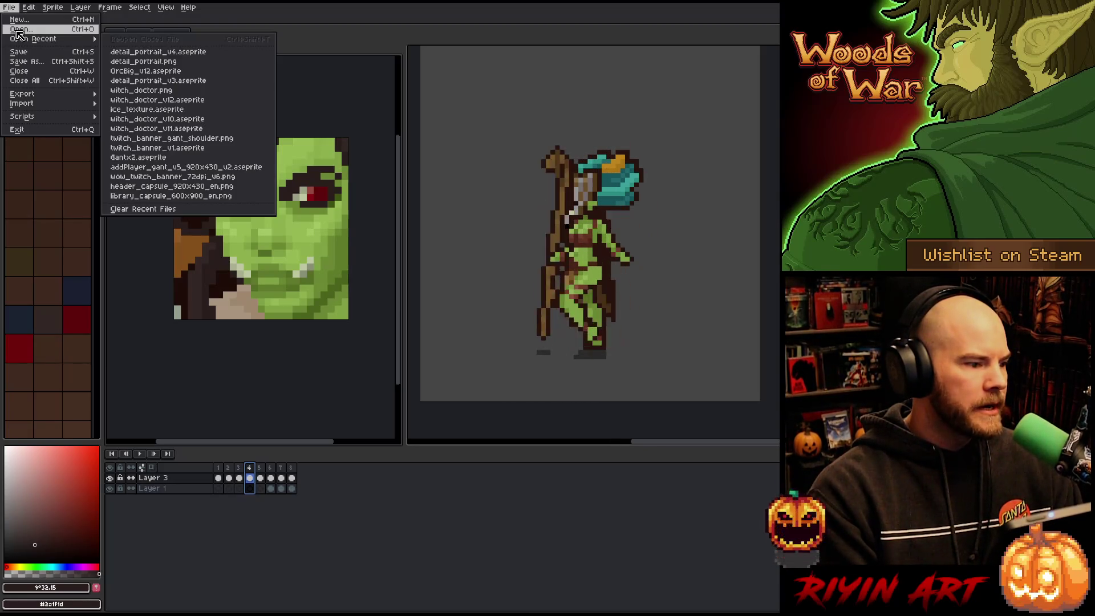
Open 480x270_summer_lava_v14.aseprite and delete its top green sketch-line layer
{"action": "left_click", "coordinate": [18, 30]}
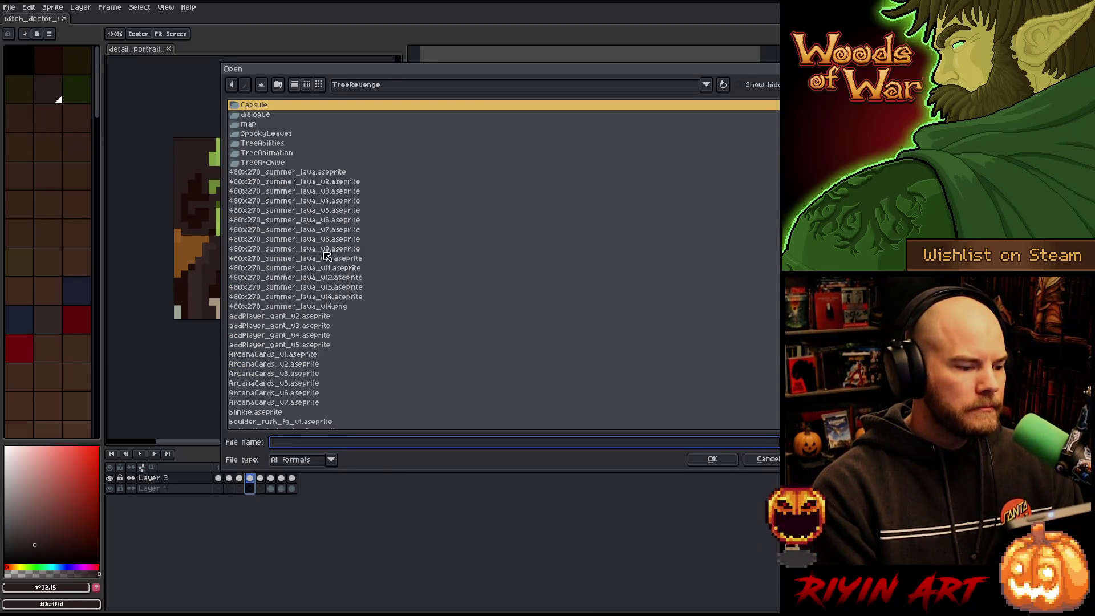
{"action": "left_click", "coordinate": [343, 298]}
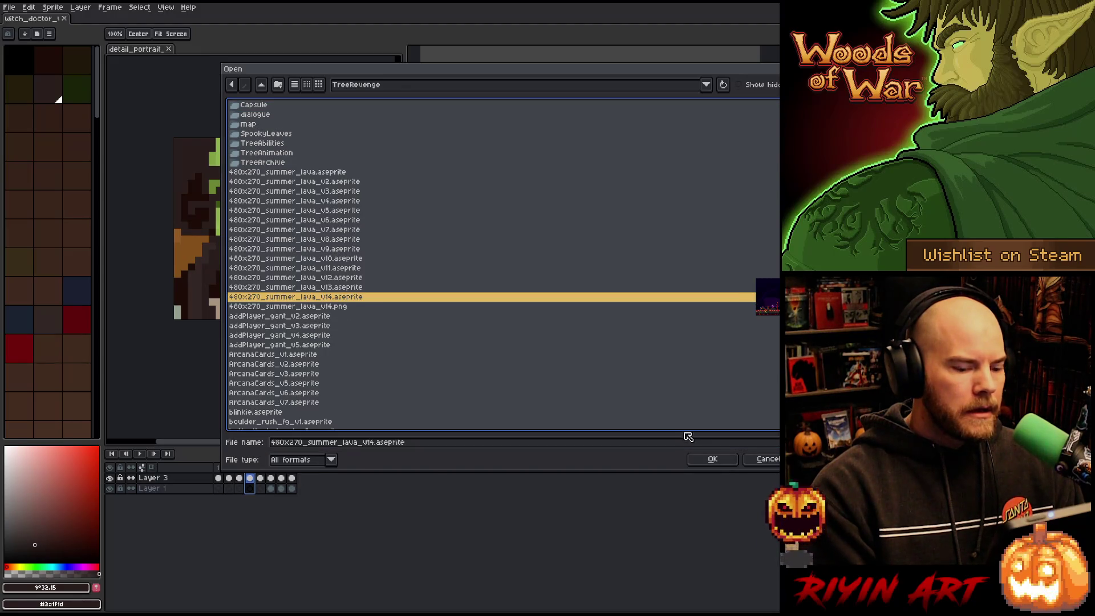
{"action": "left_click", "coordinate": [711, 458]}
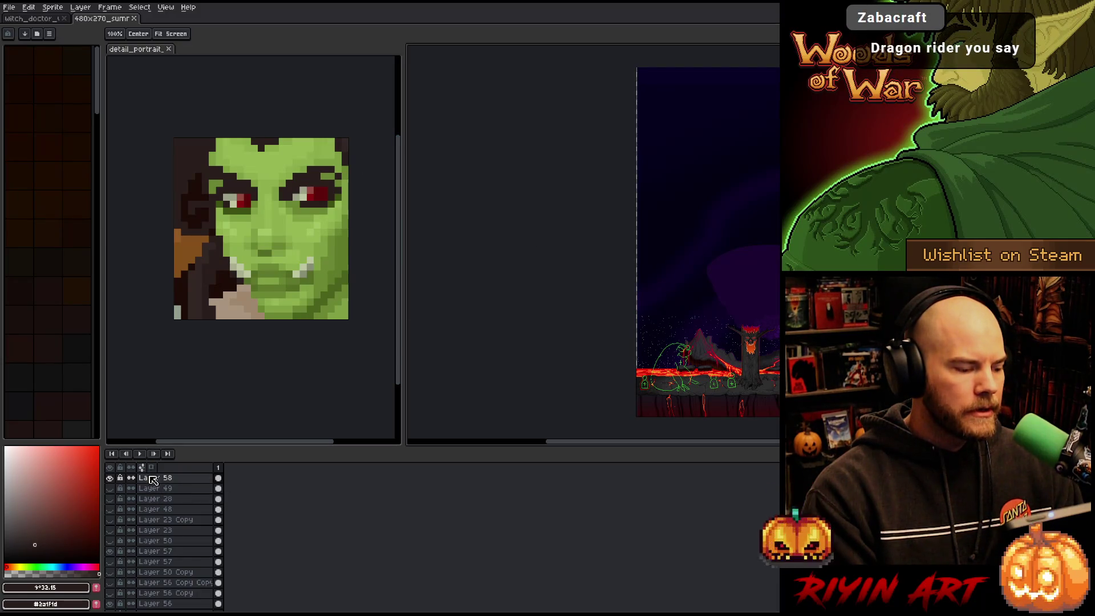
{"action": "right_click", "coordinate": [151, 477]}
{"action": "left_click", "coordinate": [191, 505]}
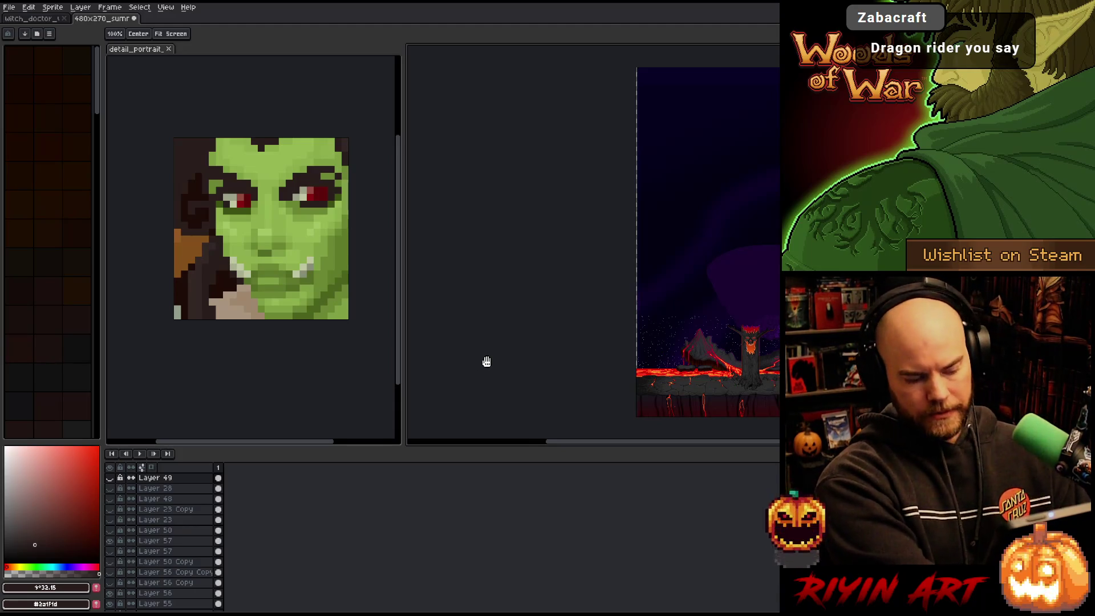
Save the lava scene, hide the timeline, and give the scene more room beside the portrait
{"action": "key", "text": "ctrl+s"}
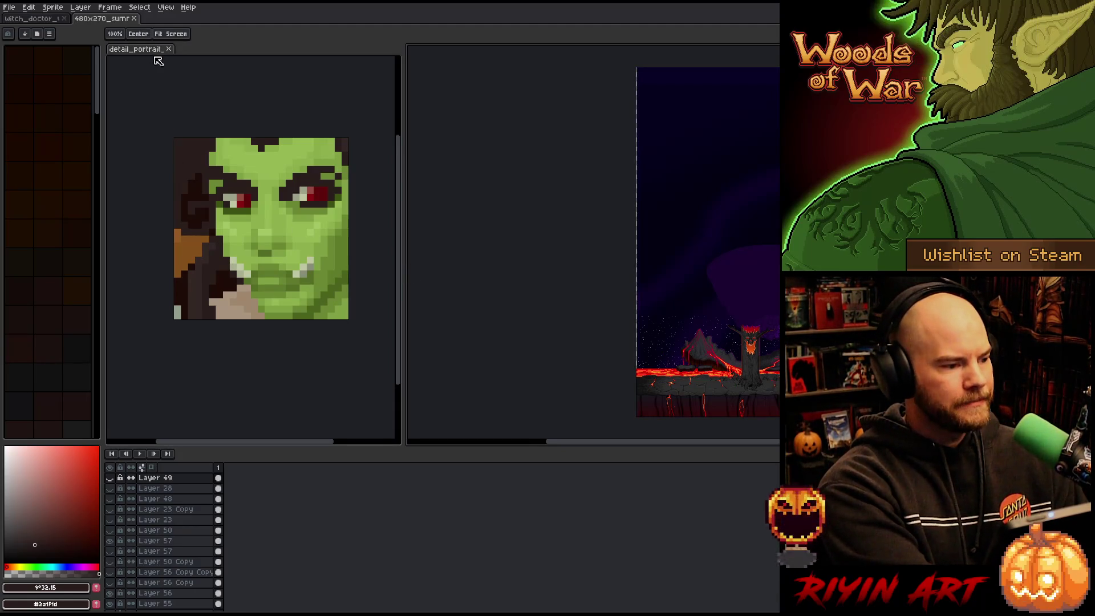
{"action": "scroll", "coordinate": [750, 291], "scroll_direction": "up", "scroll_amount": 2}
{"action": "left_click_drag", "start_coordinate": [750, 291], "coordinate": [553, 211]}
{"action": "key", "text": "Tab"}
{"action": "left_click_drag", "start_coordinate": [595, 270], "coordinate": [581, 264]}
{"action": "left_click_drag", "start_coordinate": [400, 373], "coordinate": [345, 373]}
Move the portrait higher in its view and center the tree and volcano in the lava scene
{"action": "left_click", "coordinate": [272, 278]}
{"action": "scroll", "coordinate": [240, 274], "scroll_direction": "down", "scroll_amount": 1}
{"action": "left_click_drag", "start_coordinate": [248, 315], "coordinate": [240, 261]}
{"action": "scroll", "coordinate": [581, 325], "scroll_direction": "up", "scroll_amount": 1}
{"action": "left_click_drag", "start_coordinate": [544, 396], "coordinate": [595, 271]}
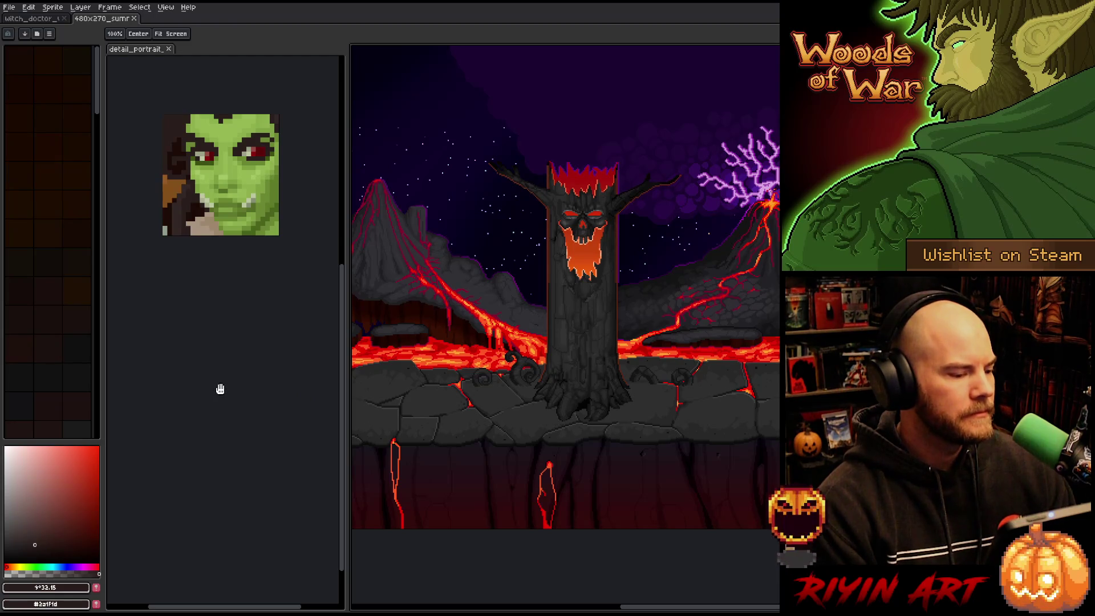
Switch to the detail_portrait sprite, zoom in, and reposition it in its view
{"action": "left_click", "coordinate": [138, 50]}
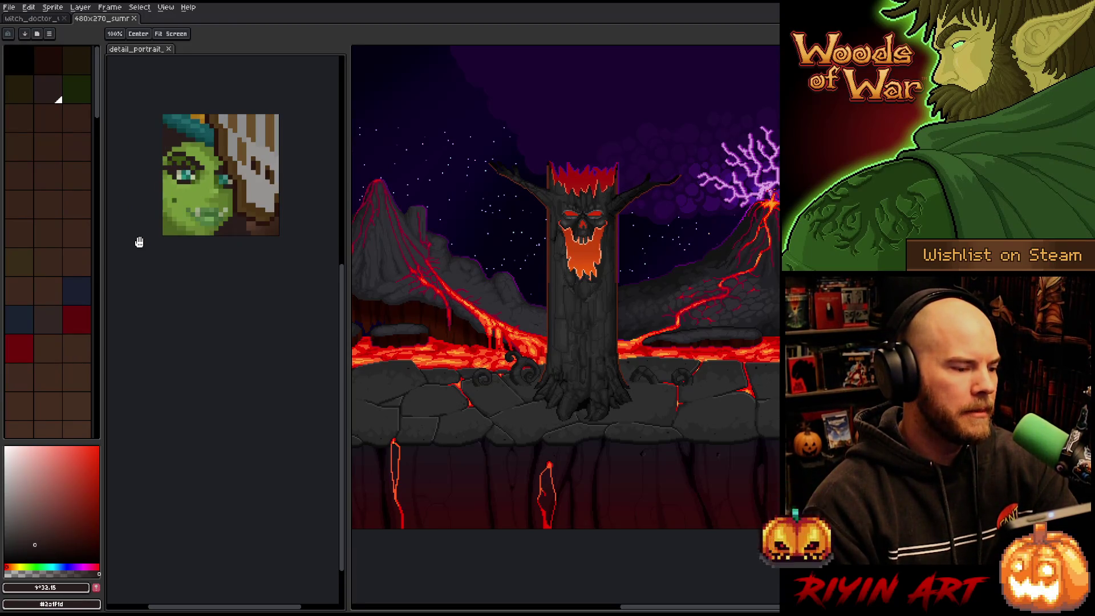
{"action": "scroll", "coordinate": [174, 186], "scroll_direction": "up", "scroll_amount": 1}
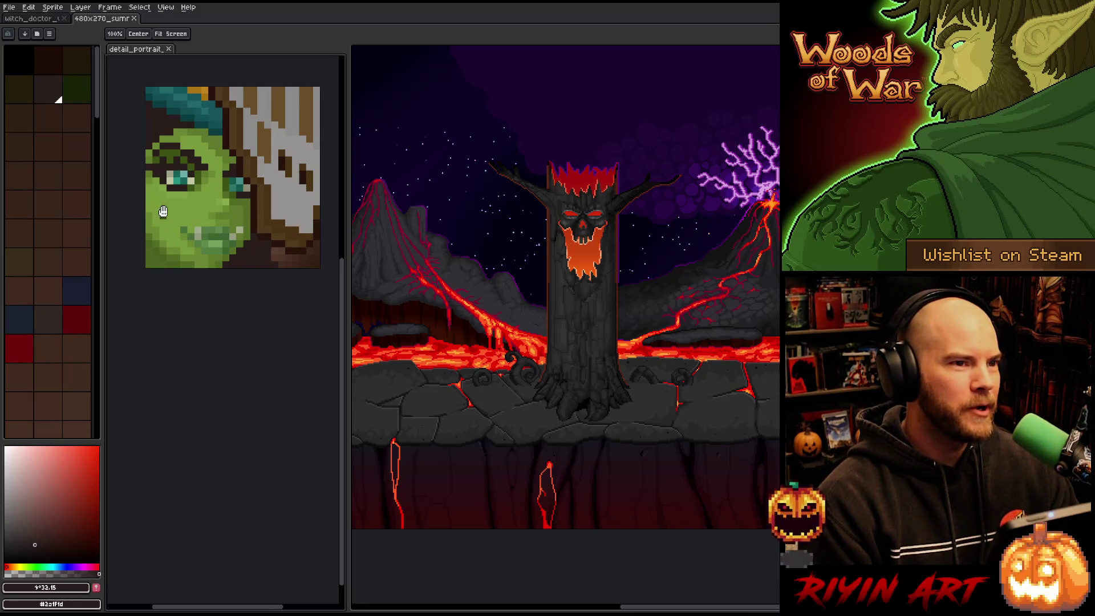
{"action": "mouse_move", "coordinate": [208, 242]}
{"action": "left_mouse_down"}
{"action": "mouse_move", "coordinate": [205, 262]}
{"action": "mouse_move", "coordinate": [195, 240]}
{"action": "left_mouse_up"}
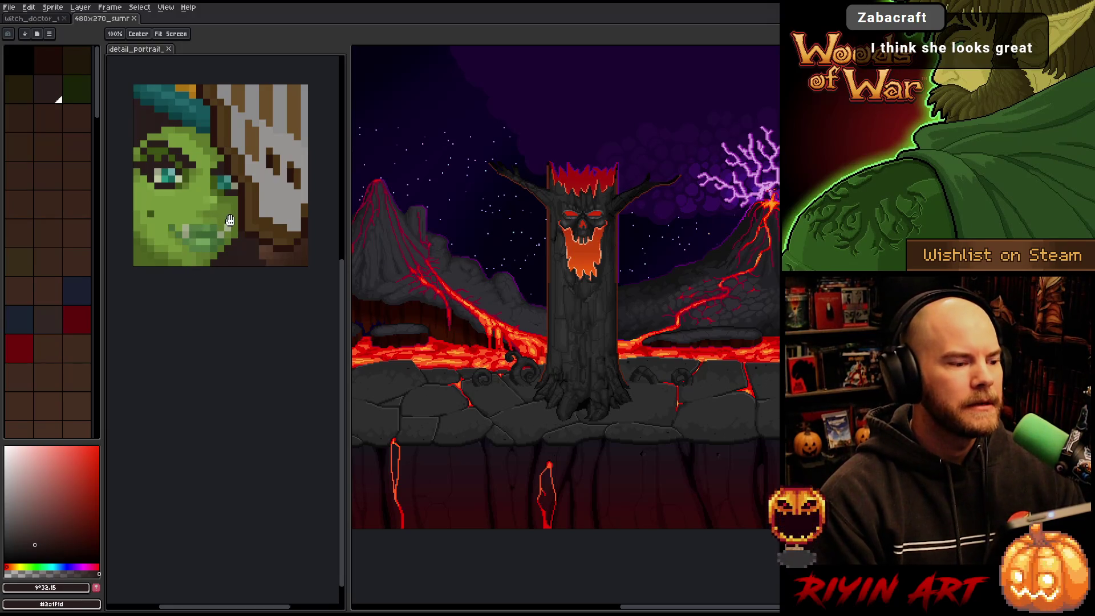
{"action": "scroll", "coordinate": [230, 220], "scroll_direction": "down", "scroll_amount": 1}
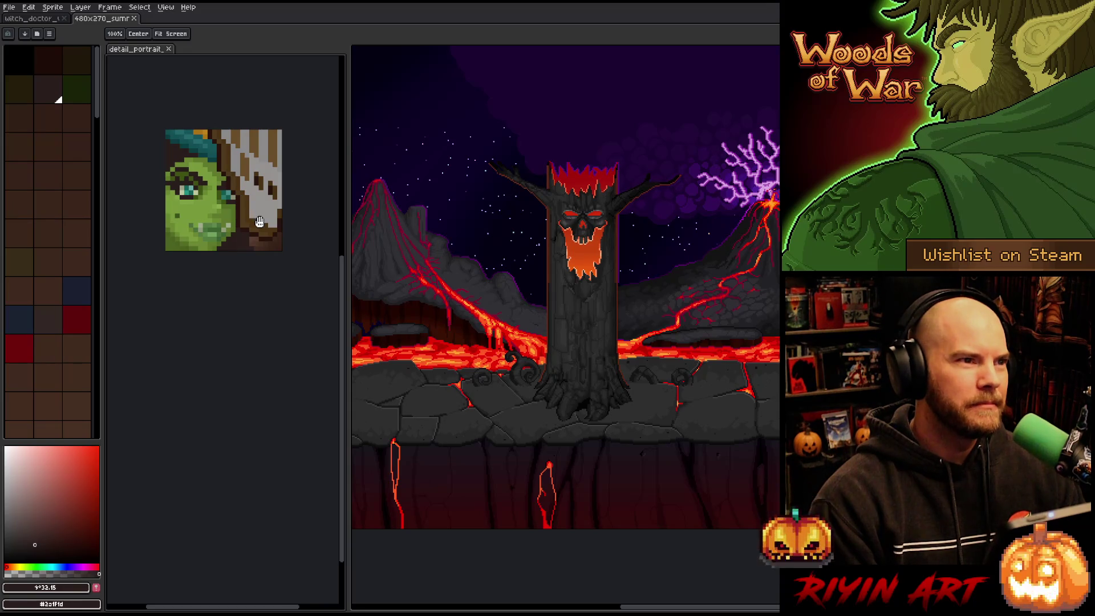
{"action": "scroll", "coordinate": [246, 180], "scroll_direction": "up", "scroll_amount": 1}
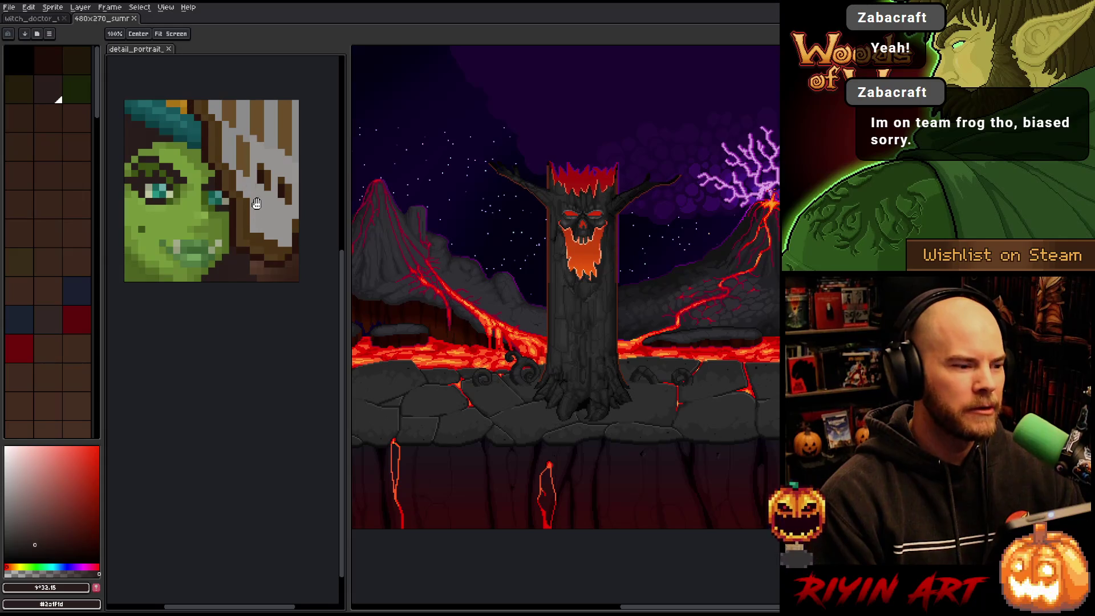
Close the 480x270_summer_lava scene and step forward one frame in the witch doctor sprite
{"action": "left_click", "coordinate": [135, 19]}
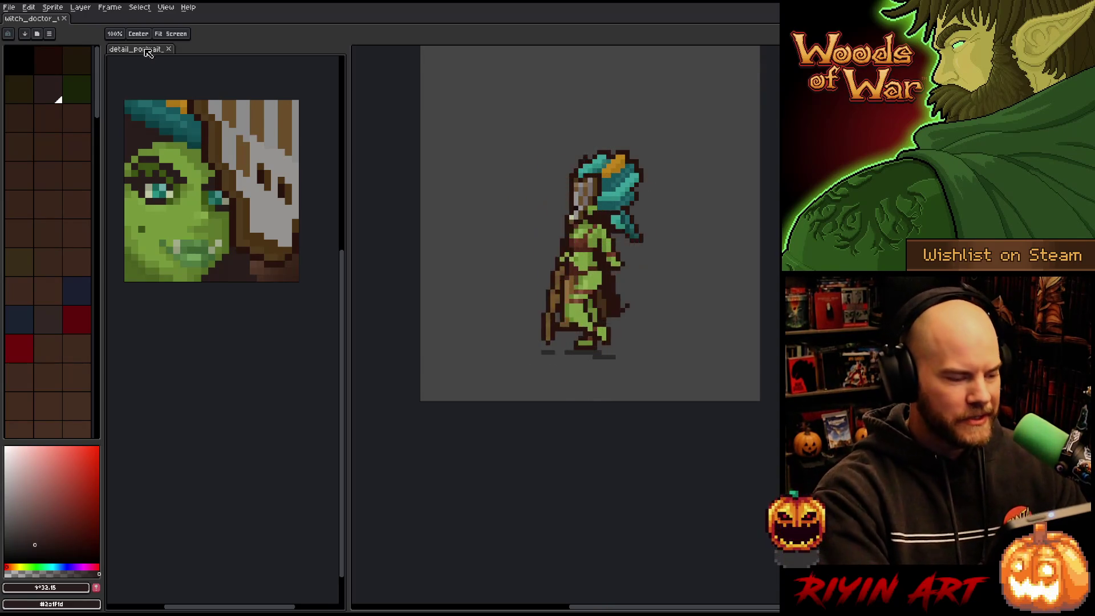
{"action": "key", "text": "Right"}
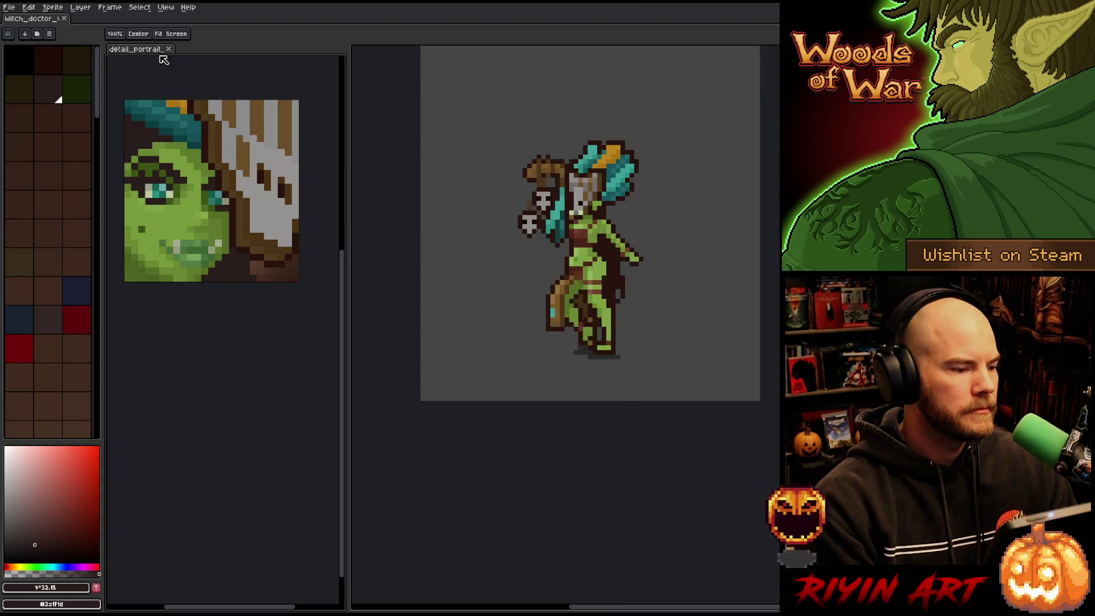
Place witch_doctor and detail_portrait side by side, frame both, and sample a warm brown from the portrait
{"action": "left_click_drag", "start_coordinate": [147, 52], "coordinate": [488, 22]}
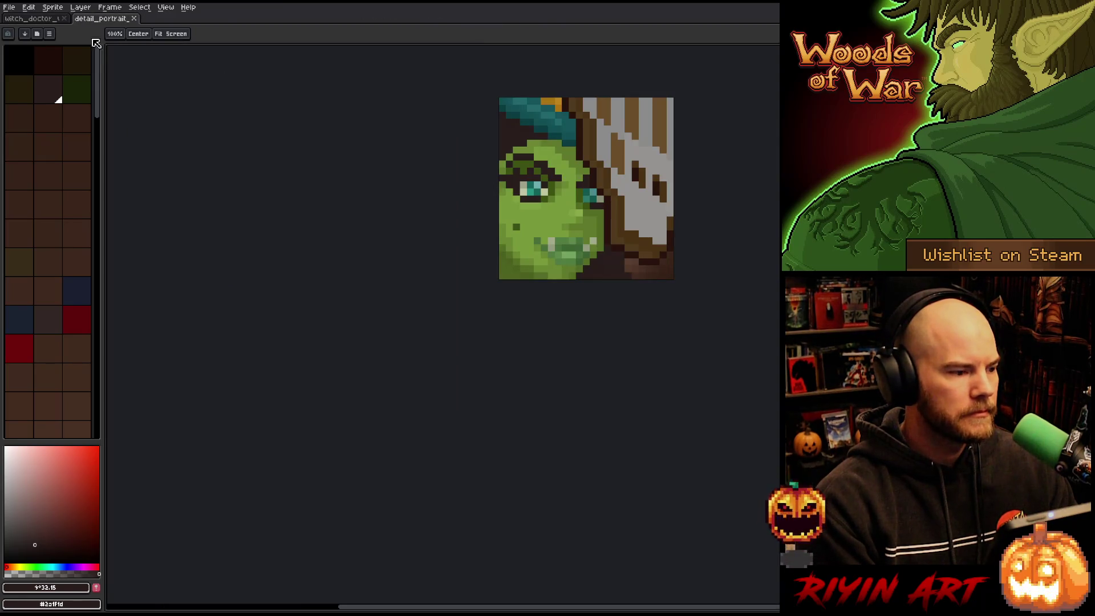
{"action": "left_click_drag", "start_coordinate": [55, 19], "coordinate": [172, 107]}
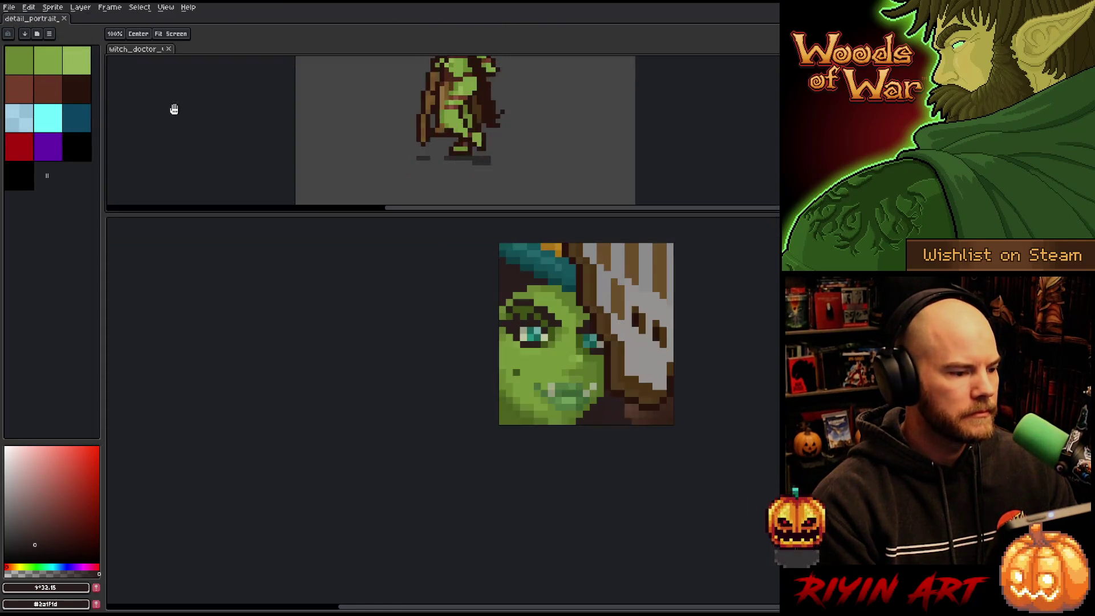
{"action": "mouse_move", "coordinate": [137, 50]}
{"action": "left_mouse_down"}
{"action": "mouse_move", "coordinate": [134, 236]}
{"action": "mouse_move", "coordinate": [119, 273]}
{"action": "left_mouse_up"}
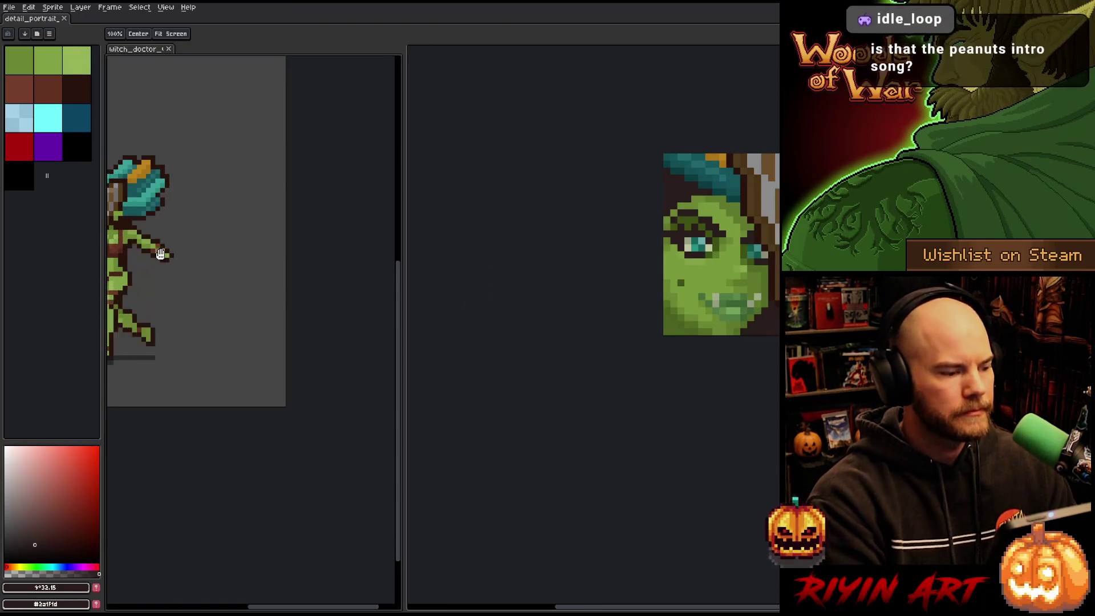
{"action": "mouse_move", "coordinate": [166, 313]}
{"action": "left_mouse_down"}
{"action": "mouse_move", "coordinate": [213, 343]}
{"action": "mouse_move", "coordinate": [274, 304]}
{"action": "left_mouse_up"}
{"action": "left_click_drag", "start_coordinate": [490, 269], "coordinate": [329, 272]}
{"action": "scroll", "coordinate": [569, 259], "scroll_direction": "up", "scroll_amount": 4}
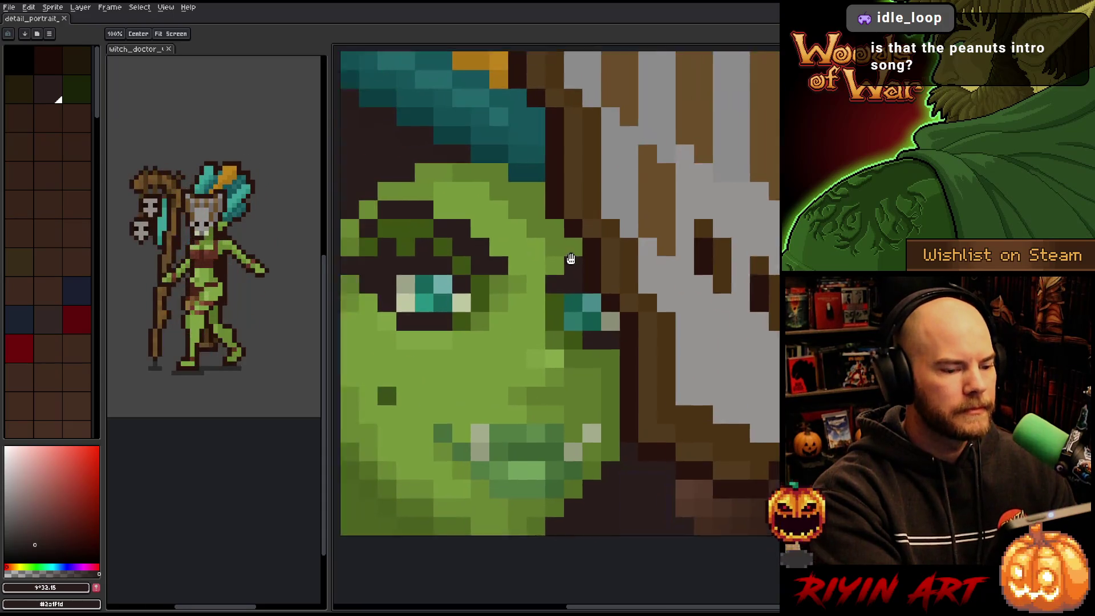
{"action": "scroll", "coordinate": [569, 259], "scroll_direction": "down", "scroll_amount": 1}
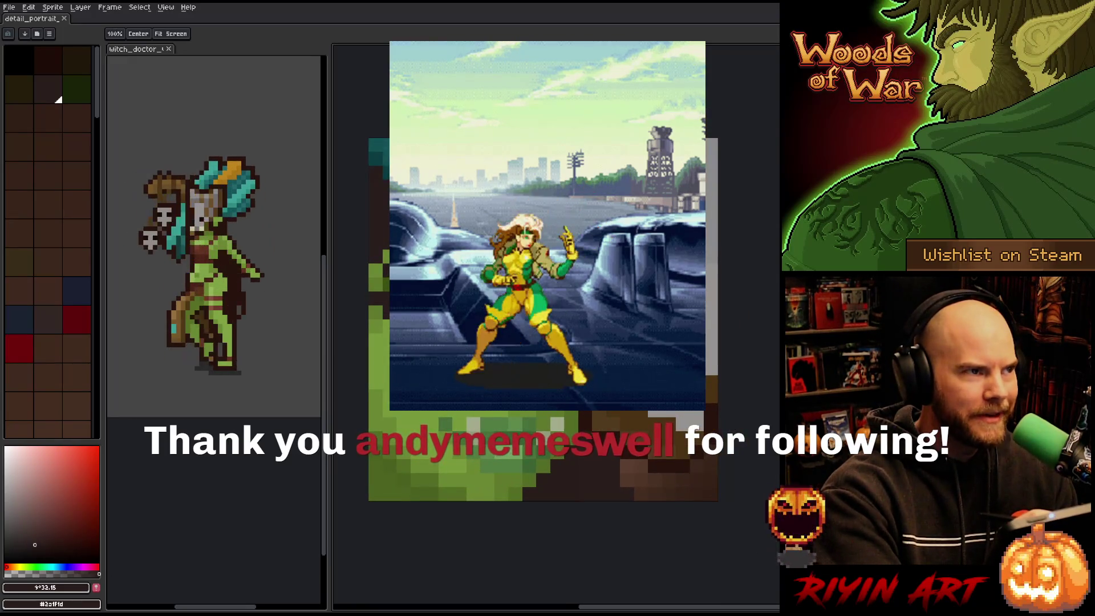
{"action": "left_click", "coordinate": [666, 256], "text": "alt"}
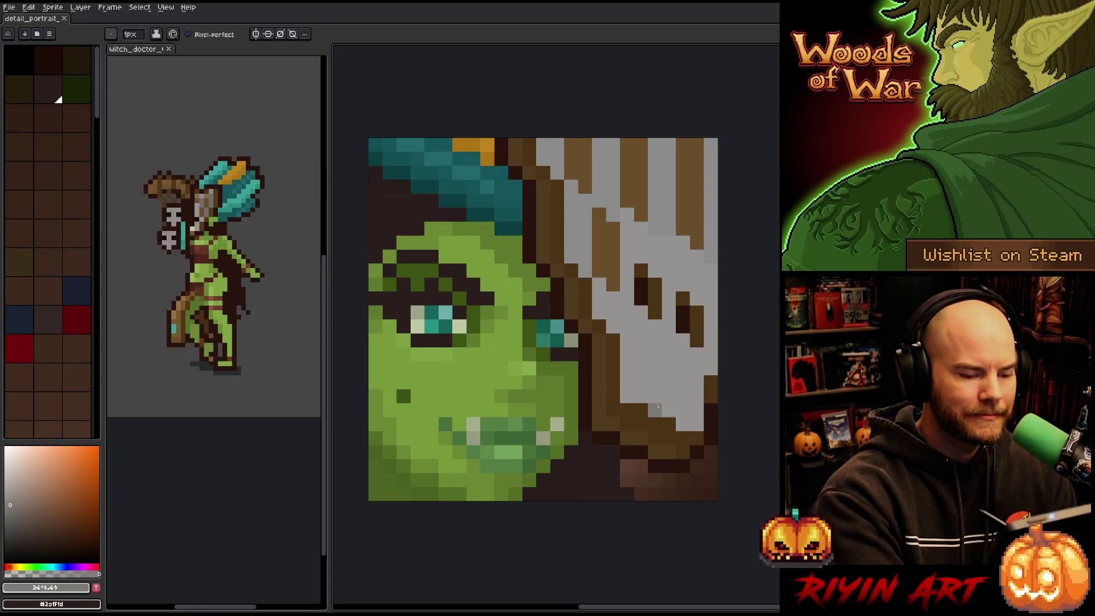
Sample the portrait's light grey and repaint a short column of grey pixels
{"action": "left_click", "coordinate": [667, 216], "text": "alt"}
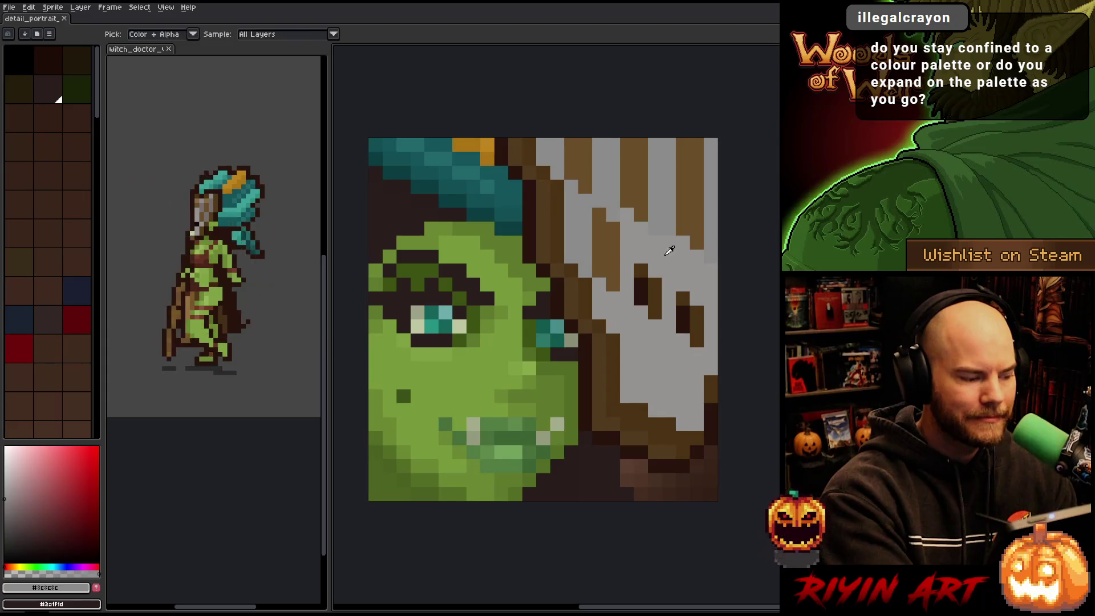
{"action": "left_click", "coordinate": [669, 250], "text": "alt"}
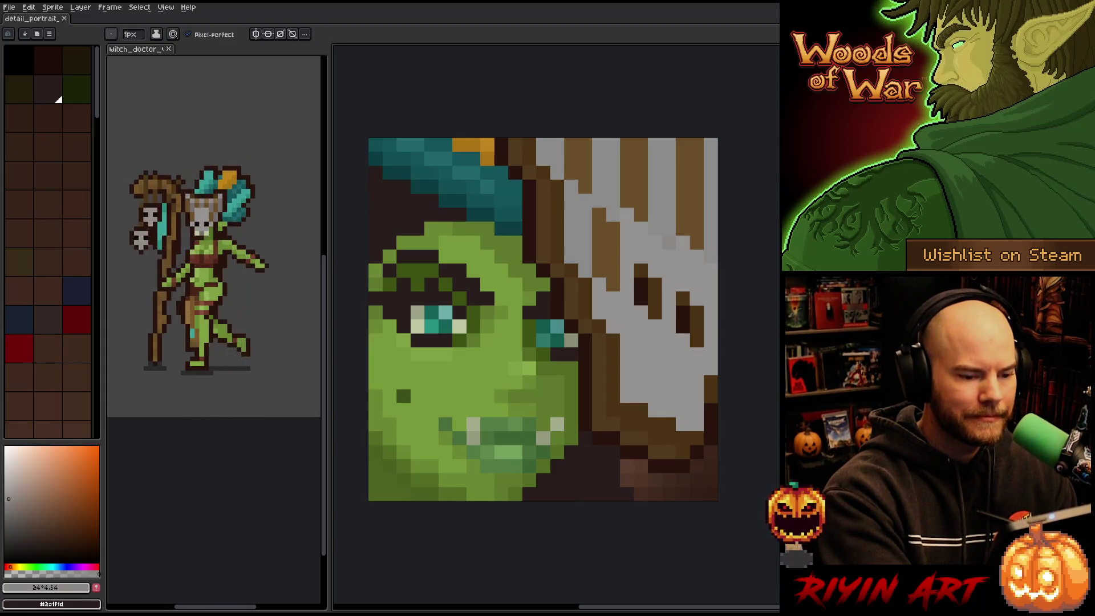
{"action": "left_click_drag", "start_coordinate": [682, 252], "coordinate": [679, 276]}
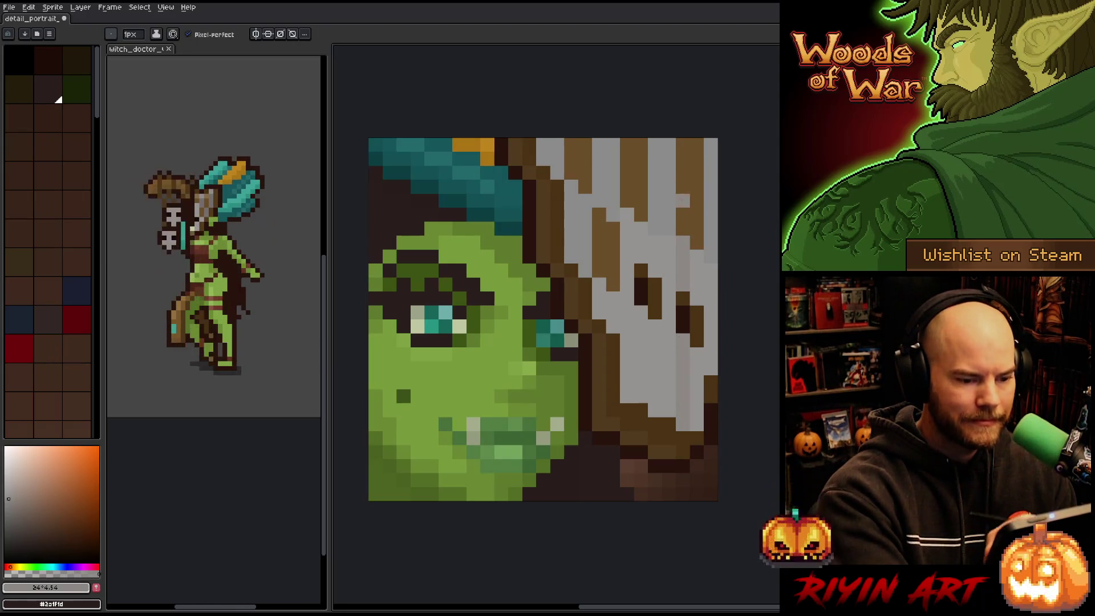
Darken two brown streaks on the skull mask and repaint a lower mask column light grey
{"action": "left_click", "coordinate": [675, 219], "text": "alt"}
{"action": "left_click", "coordinate": [687, 226], "text": "alt"}
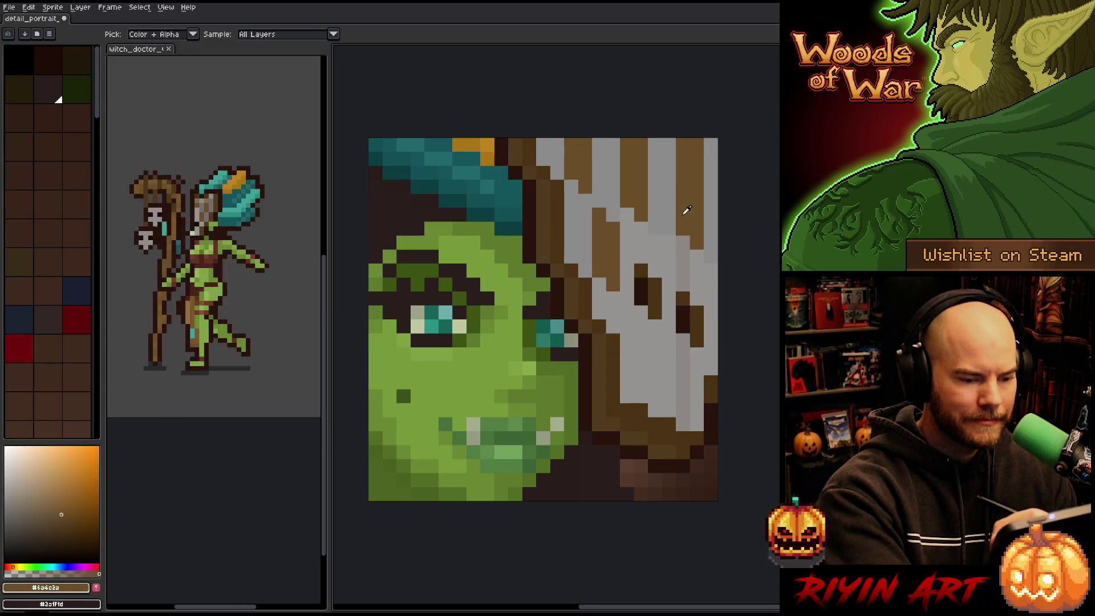
{"action": "left_click_drag", "start_coordinate": [683, 222], "coordinate": [683, 138]}
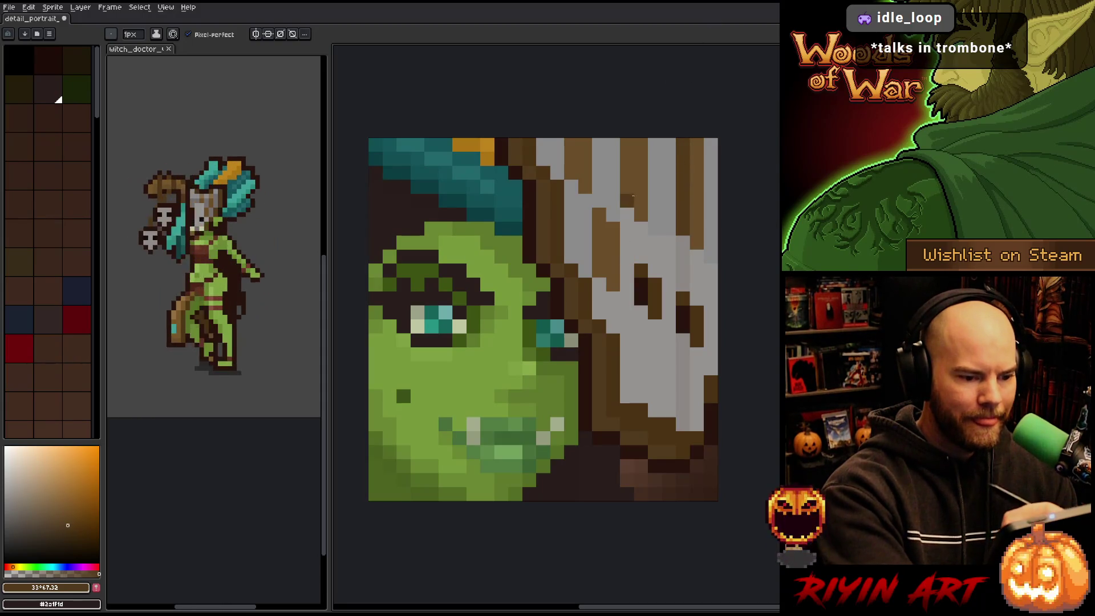
{"action": "left_click_drag", "start_coordinate": [633, 208], "coordinate": [628, 138]}
{"action": "left_click", "coordinate": [682, 258], "text": "alt"}
{"action": "left_click_drag", "start_coordinate": [627, 213], "coordinate": [628, 395]}
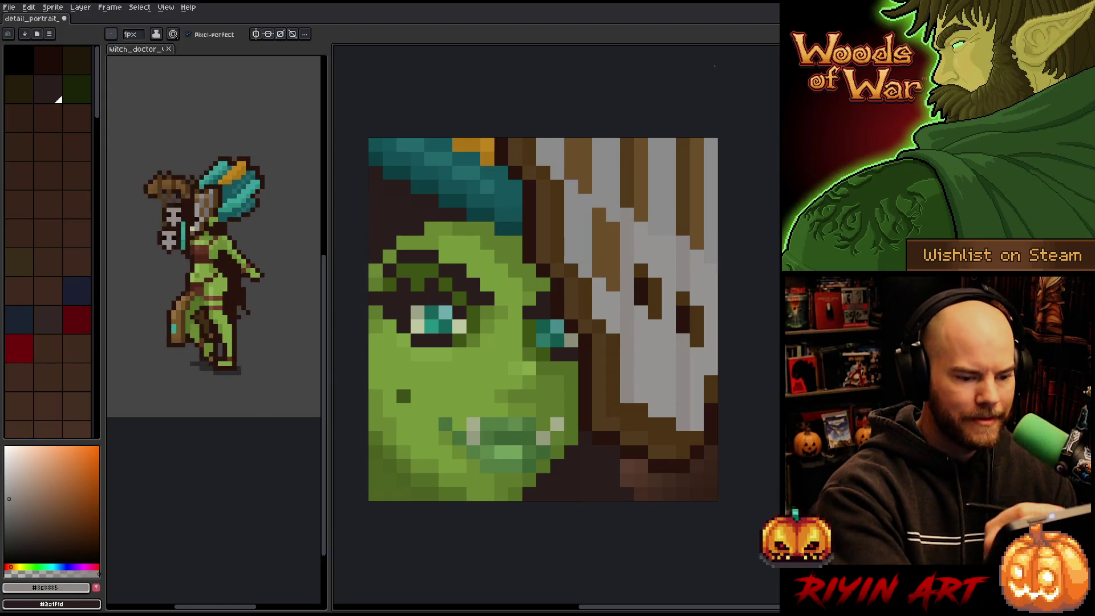
Paint a neutral grey shading pixel on the mask, then sample the hair's brown-orange
{"action": "left_click", "coordinate": [630, 171], "text": "alt"}
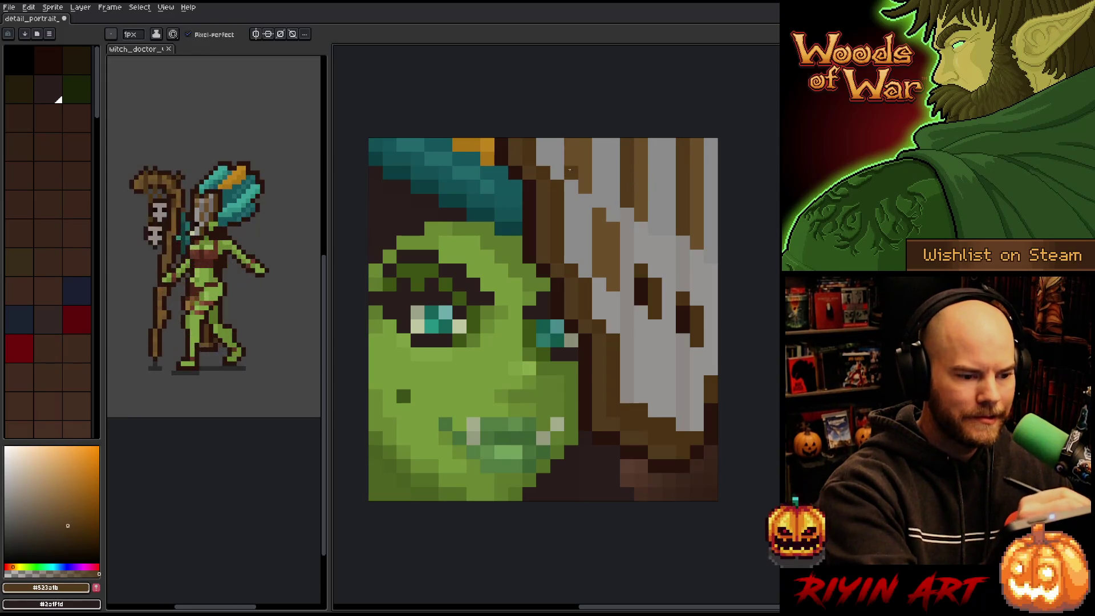
{"action": "left_click", "coordinate": [630, 228], "text": "alt"}
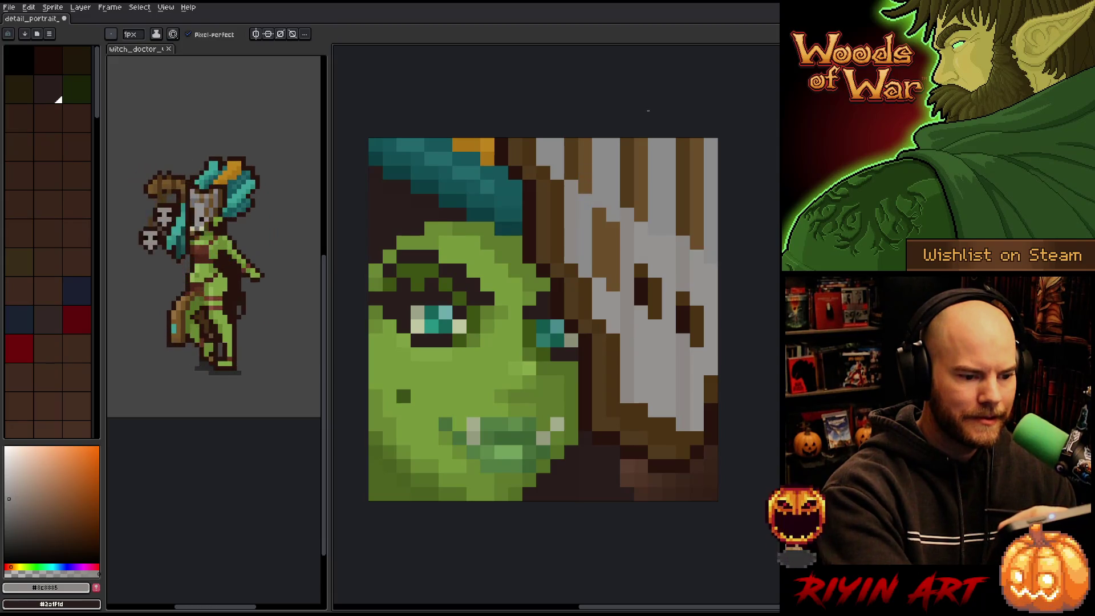
{"action": "left_click", "coordinate": [589, 216], "text": "alt"}
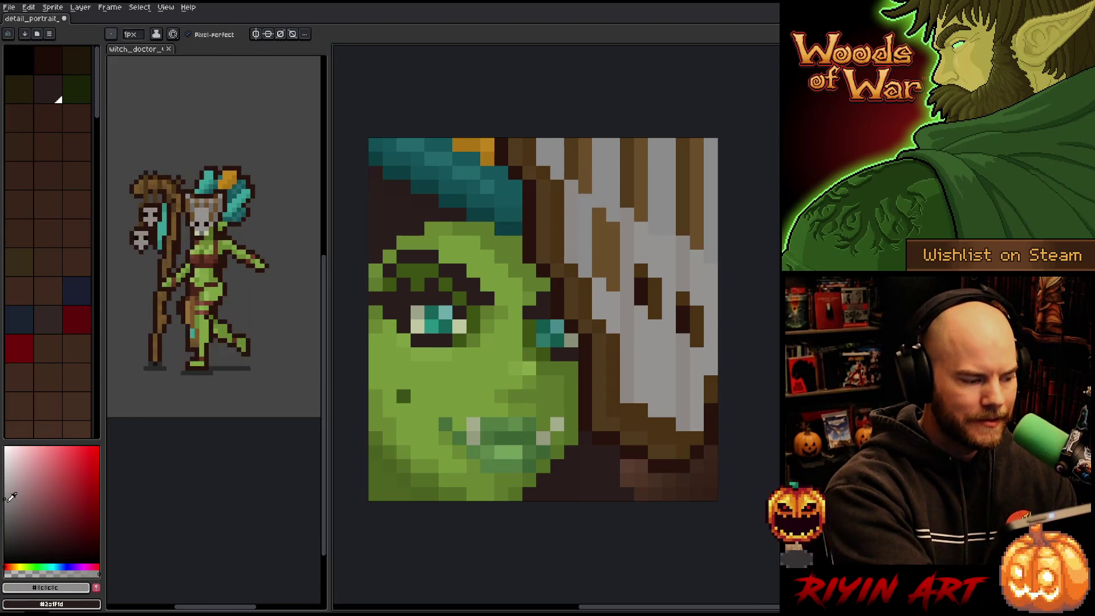
{"action": "left_click", "coordinate": [473, 242]}
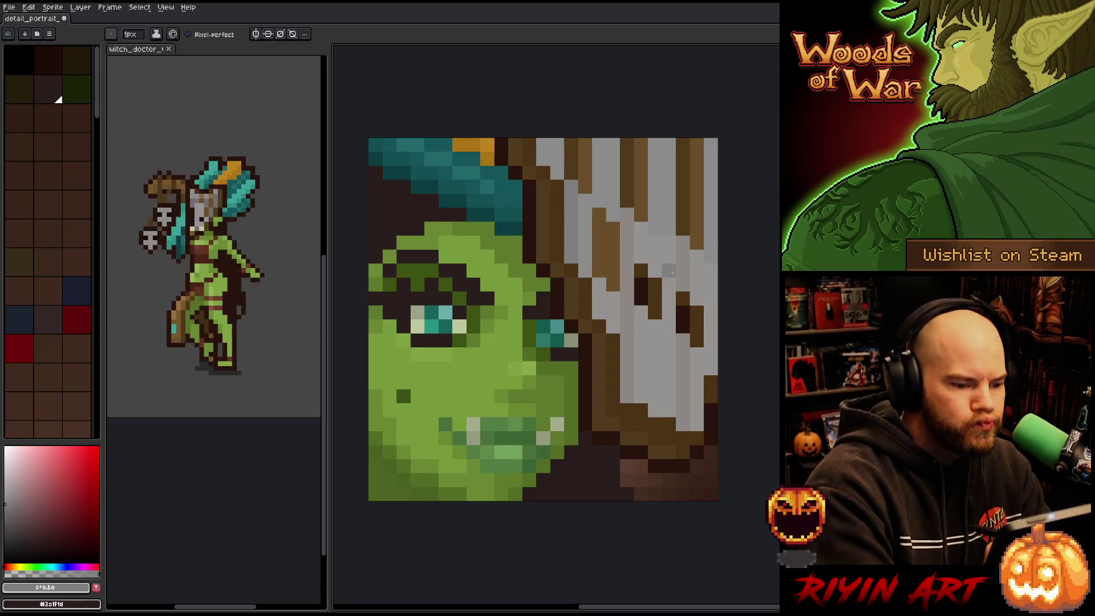
{"action": "key", "text": "i"}
{"action": "left_click", "coordinate": [603, 237]}
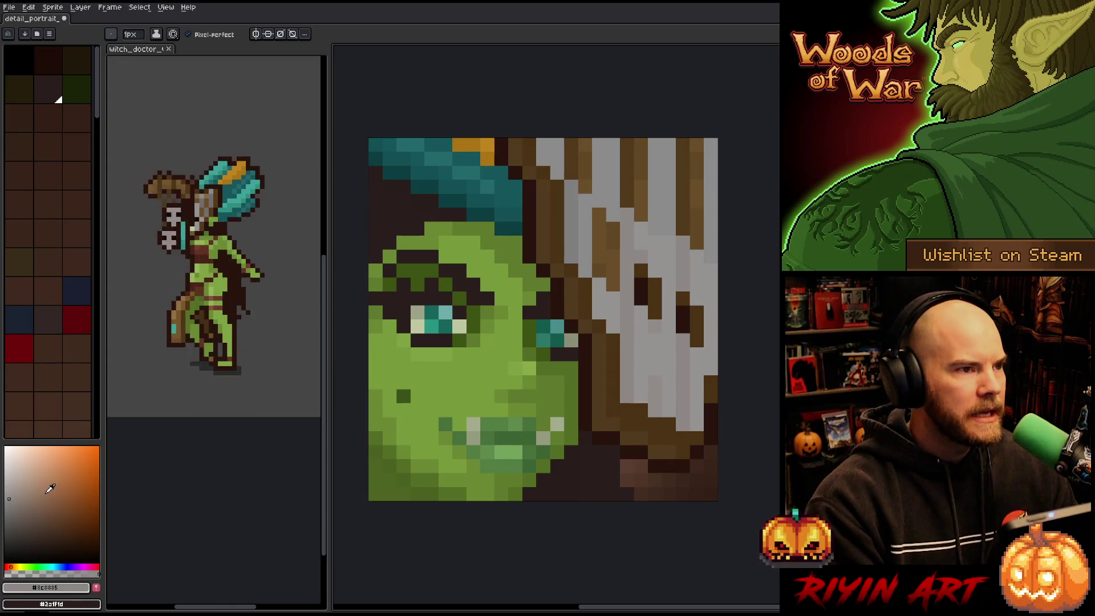
Widen the colour panel slightly and compare the lighter and darker mask greys
{"action": "left_click_drag", "start_coordinate": [102, 494], "coordinate": [106, 492]}
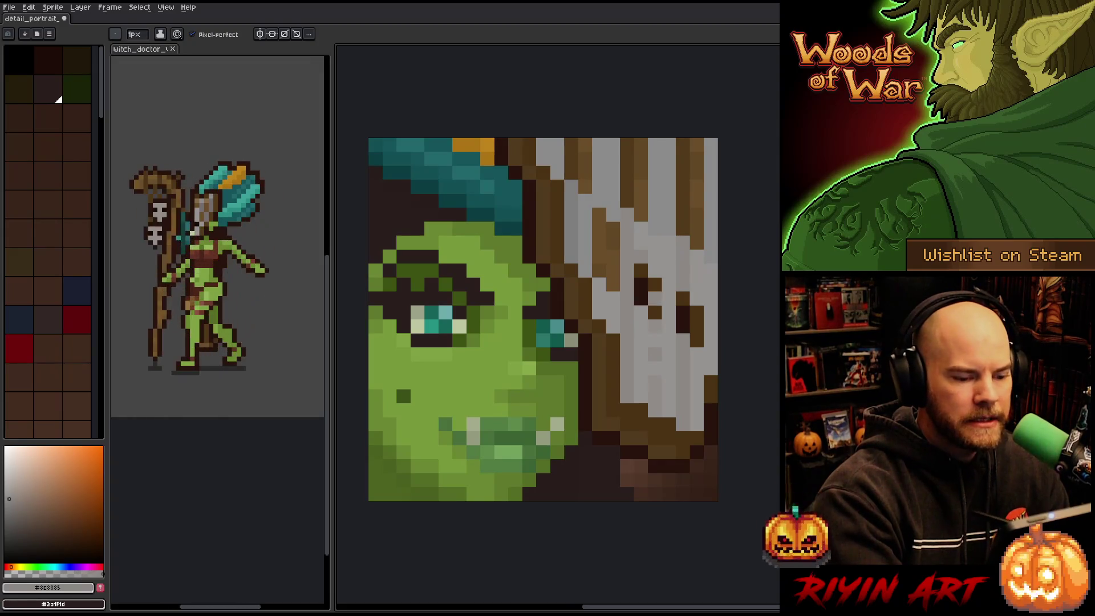
{"action": "left_click", "coordinate": [664, 308], "text": "alt"}
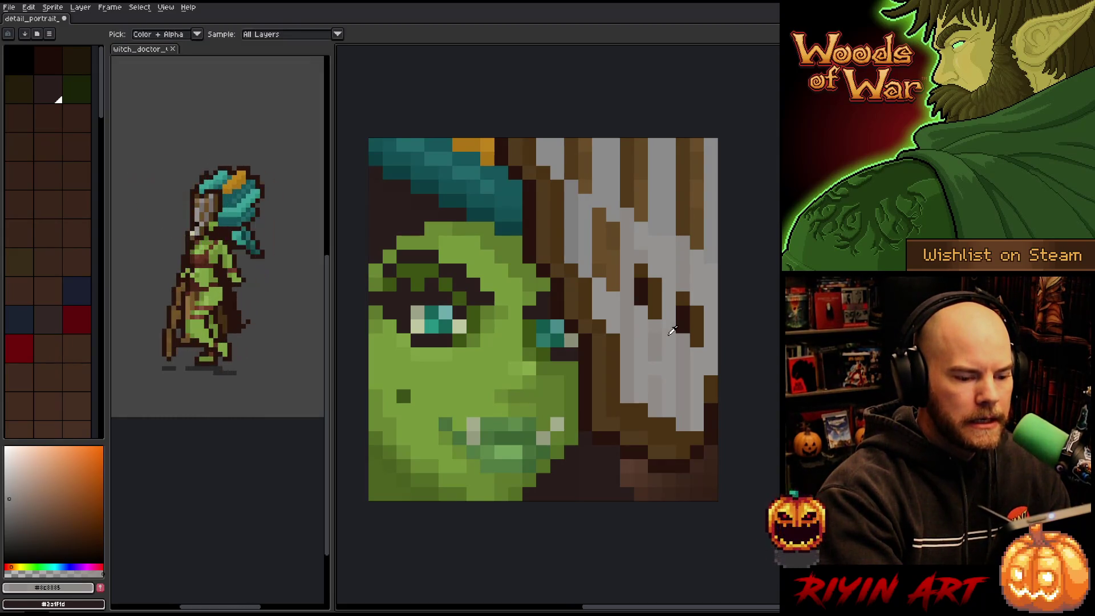
{"action": "left_click", "coordinate": [666, 242], "text": "alt"}
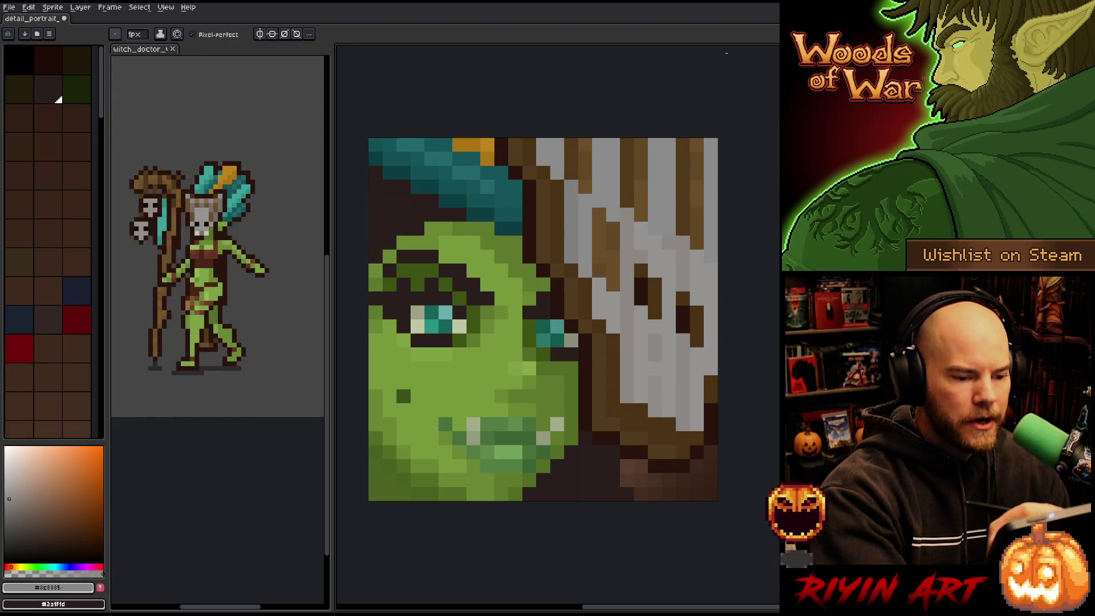
{"action": "left_click", "coordinate": [655, 253], "text": "alt"}
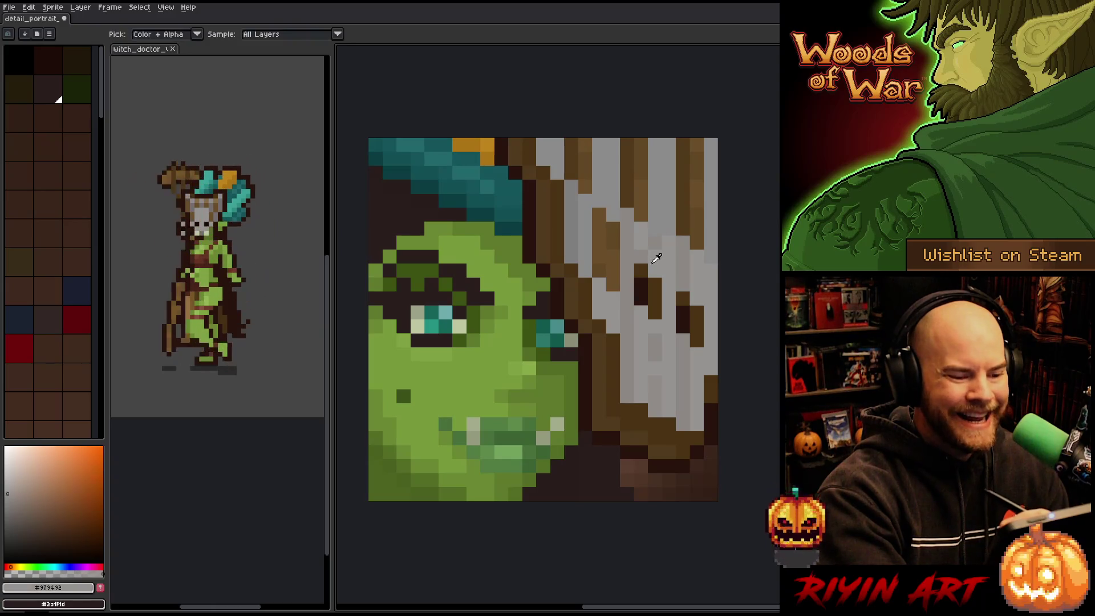
{"action": "left_click", "coordinate": [666, 214], "text": "alt"}
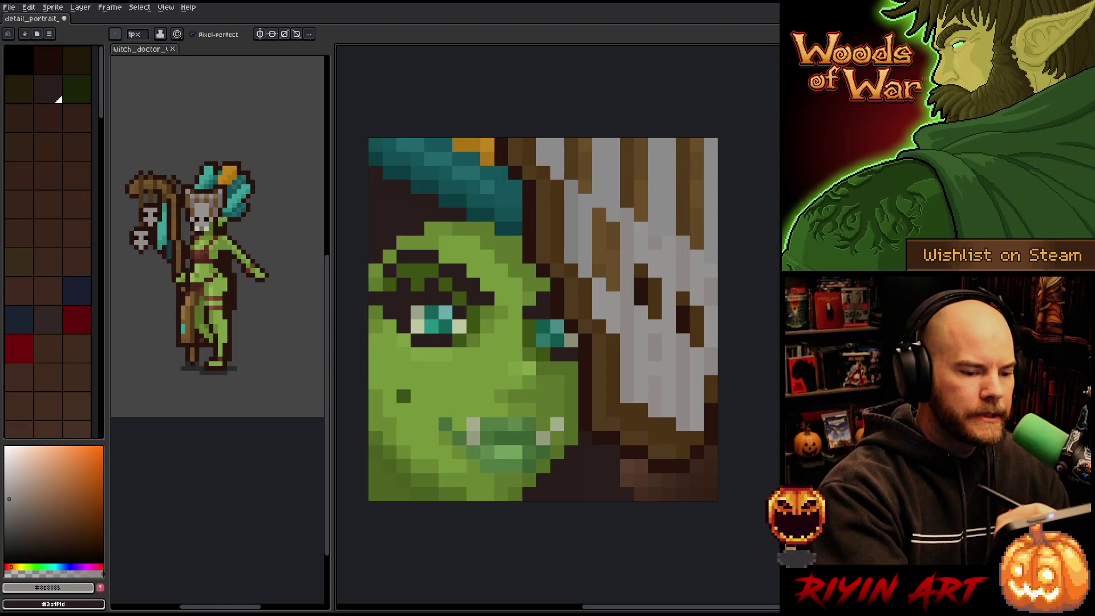
{"action": "key", "text": "i"}
{"action": "key", "text": "b"}
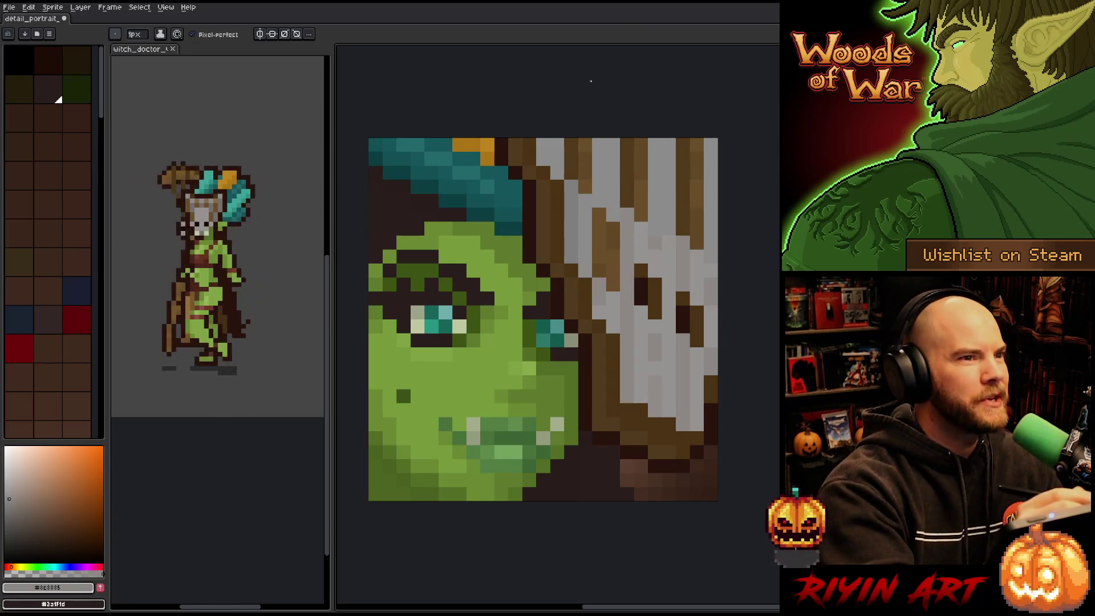
Adjust the grey to a darker shade and paint a shading pixel on the upper skull mask
{"action": "left_click", "coordinate": [655, 327], "text": "alt"}
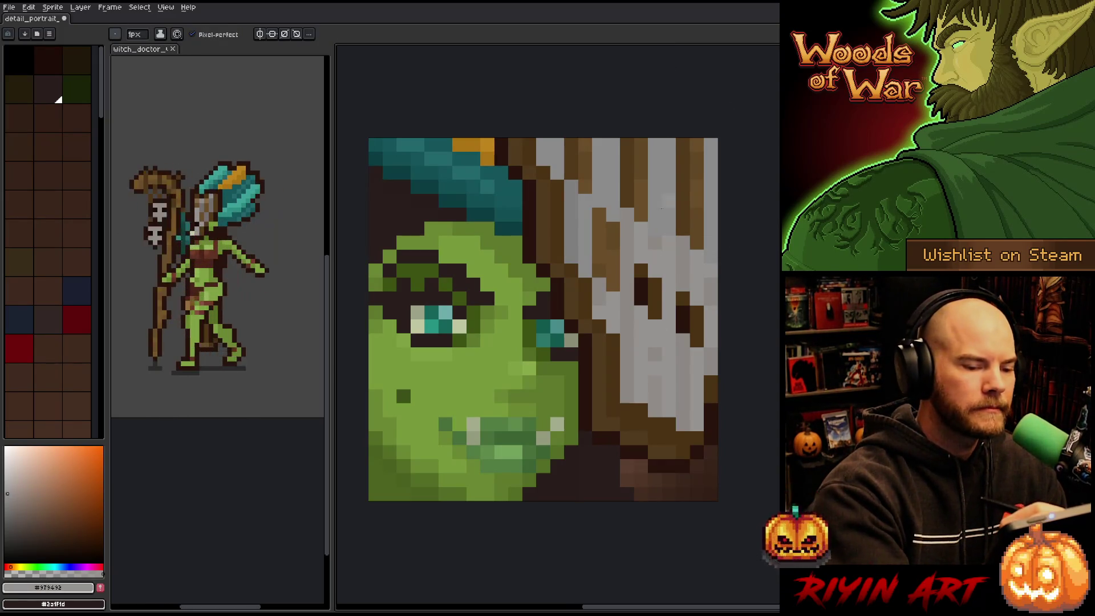
{"action": "left_click", "coordinate": [660, 225], "text": "alt"}
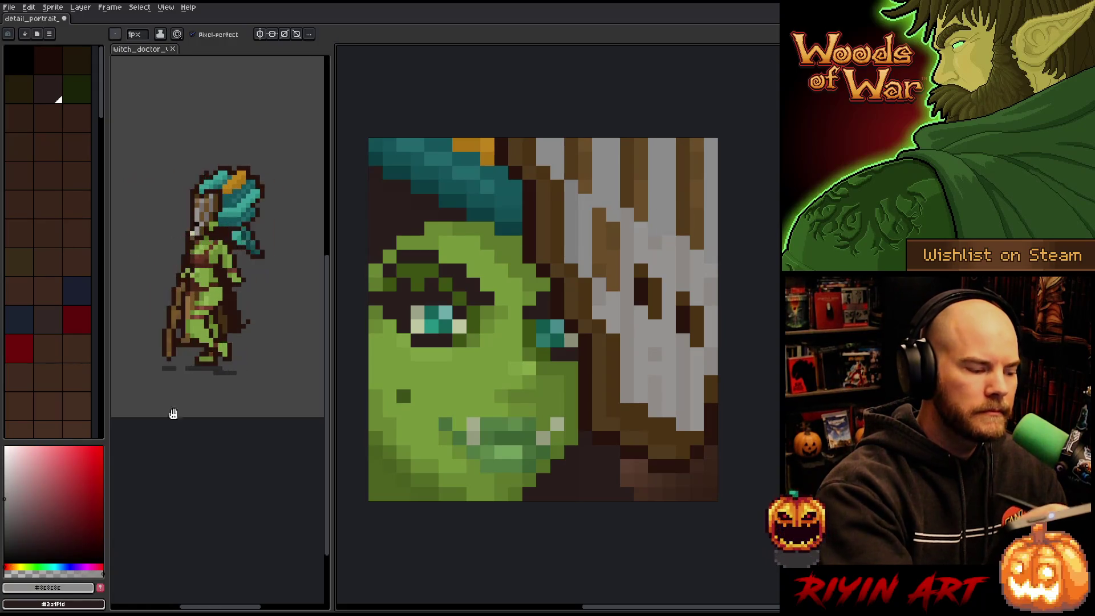
{"action": "left_click_drag", "start_coordinate": [17, 500], "coordinate": [5, 507]}
{"action": "left_click", "coordinate": [654, 229]}
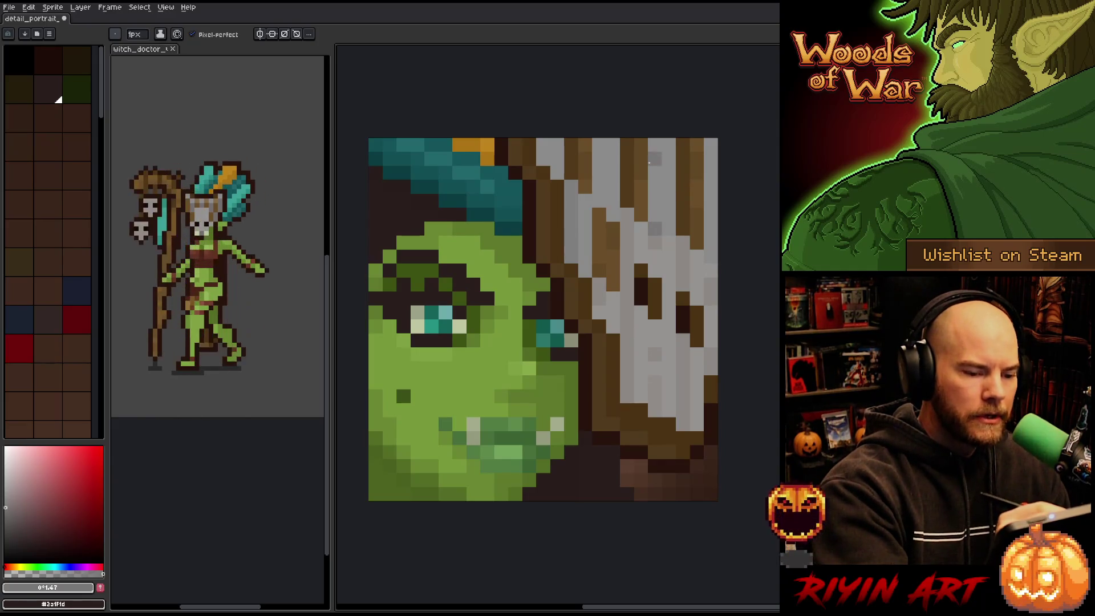
{"action": "left_click_drag", "start_coordinate": [16, 499], "coordinate": [15, 489]}
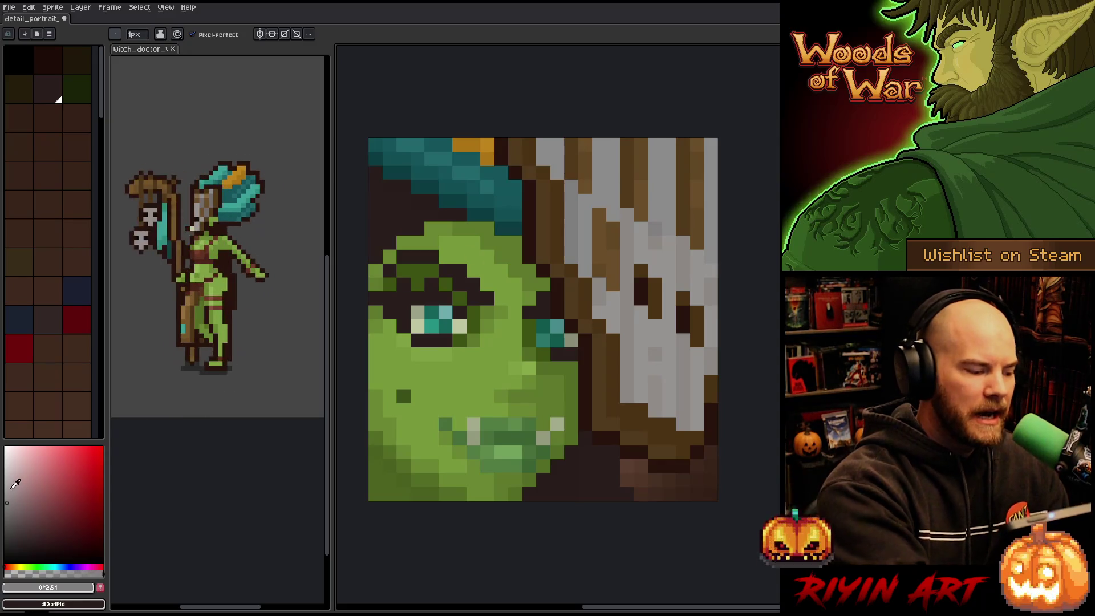
{"action": "left_click", "coordinate": [6, 500]}
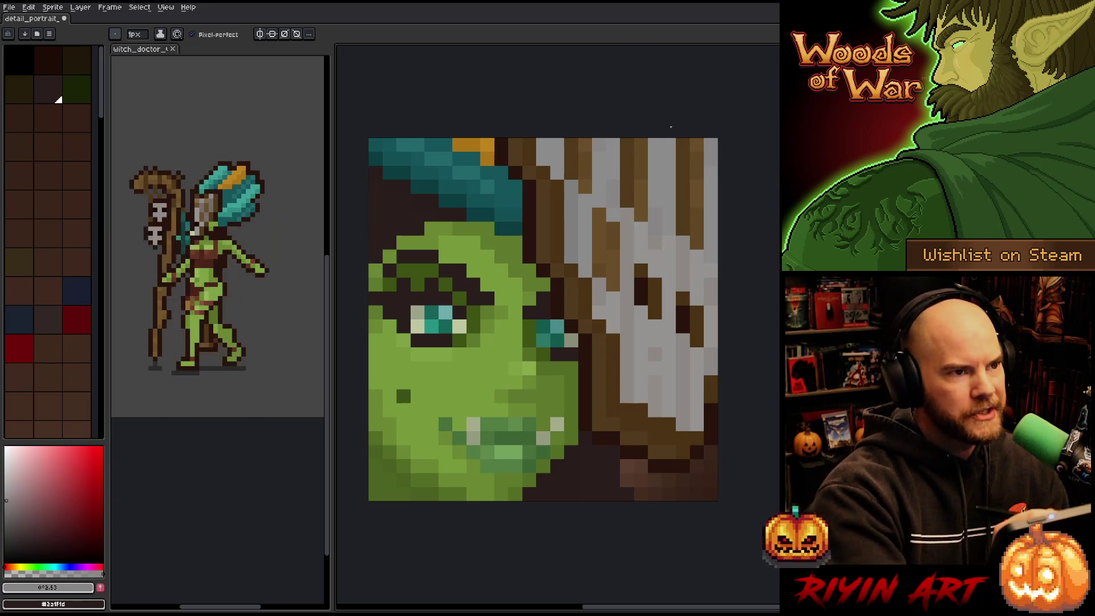
{"action": "key", "text": "i"}
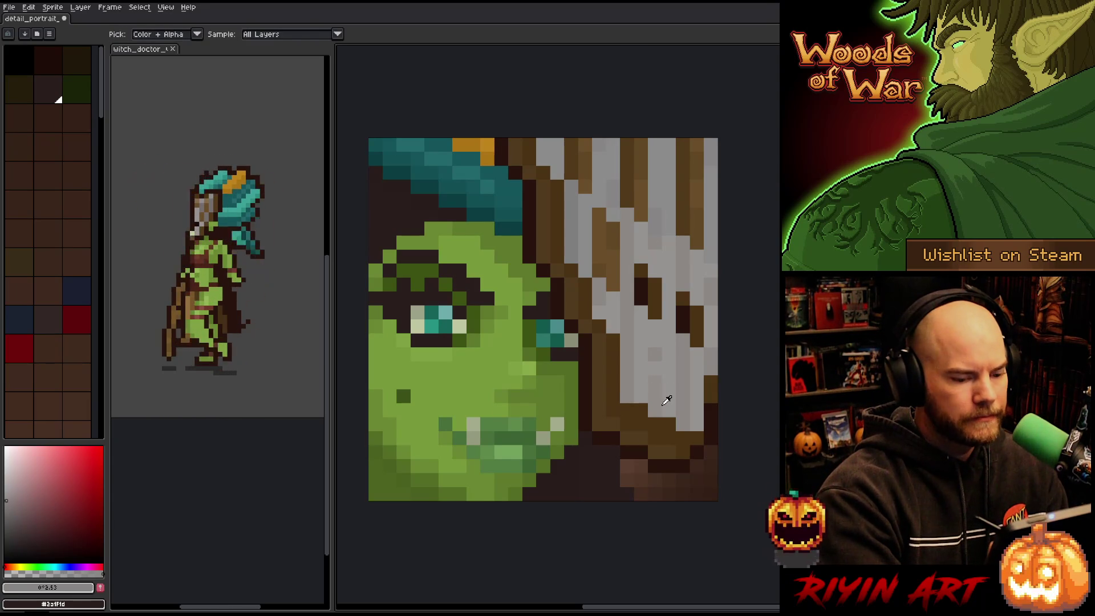
{"action": "left_click", "coordinate": [668, 388]}
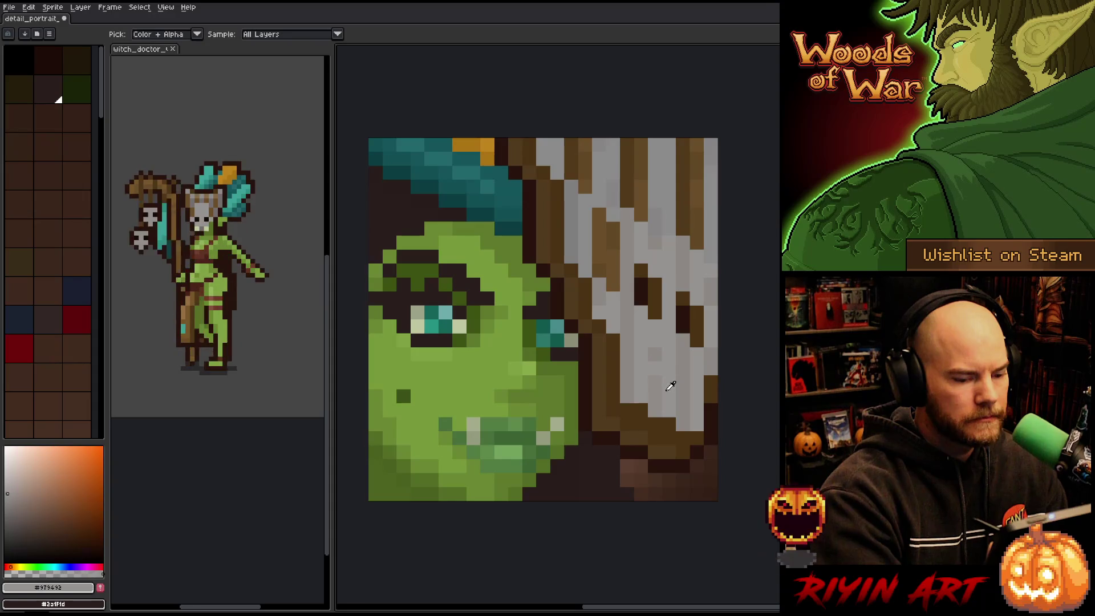
{"action": "key", "text": "b"}
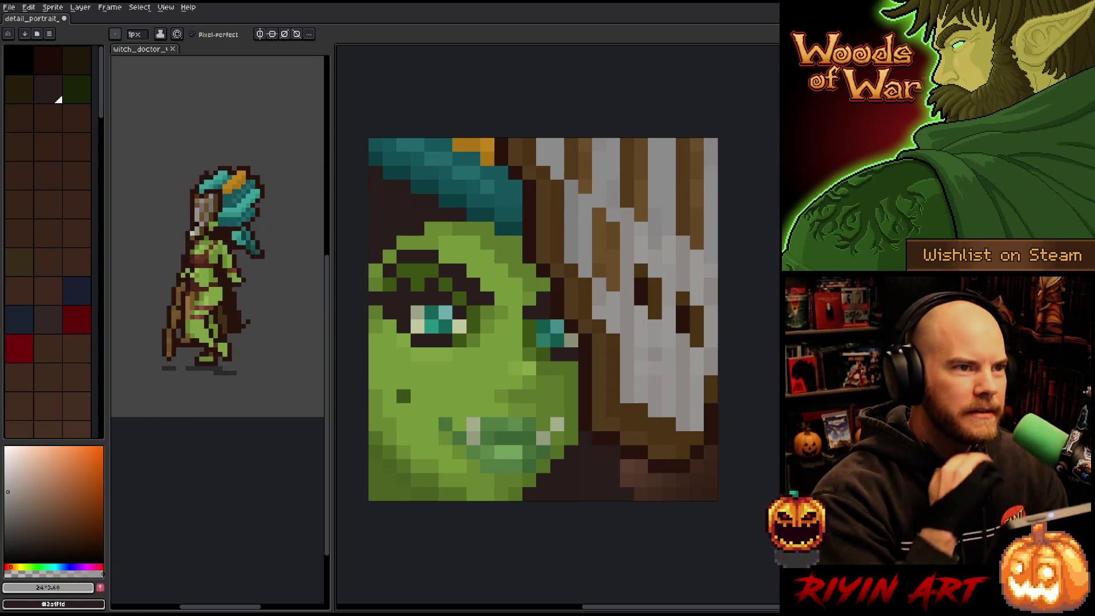
{"action": "left_click", "coordinate": [660, 351], "text": "alt"}
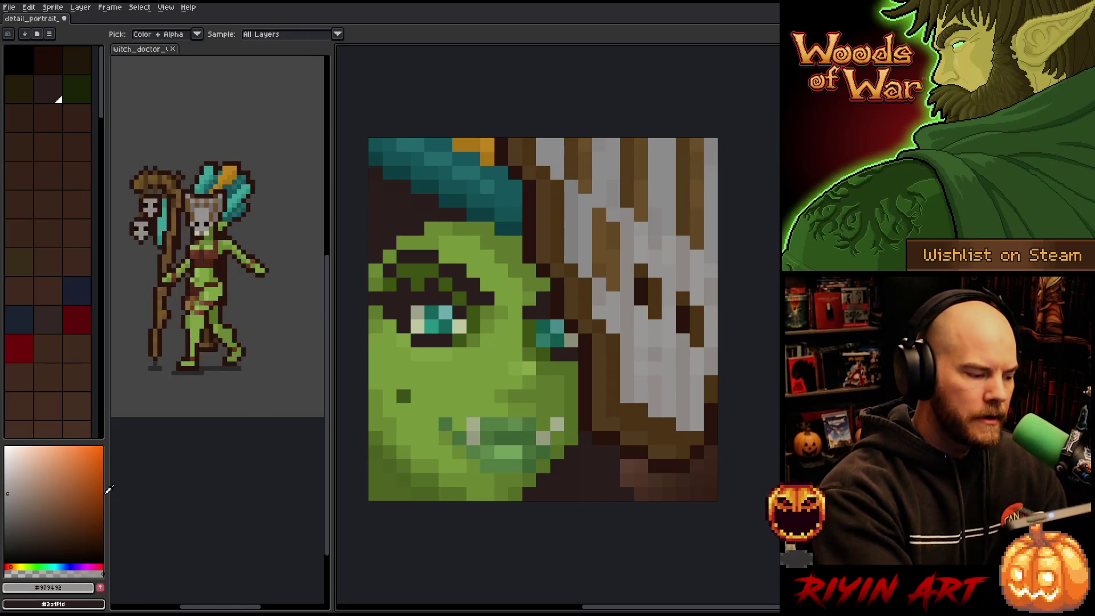
{"action": "key", "text": "b"}
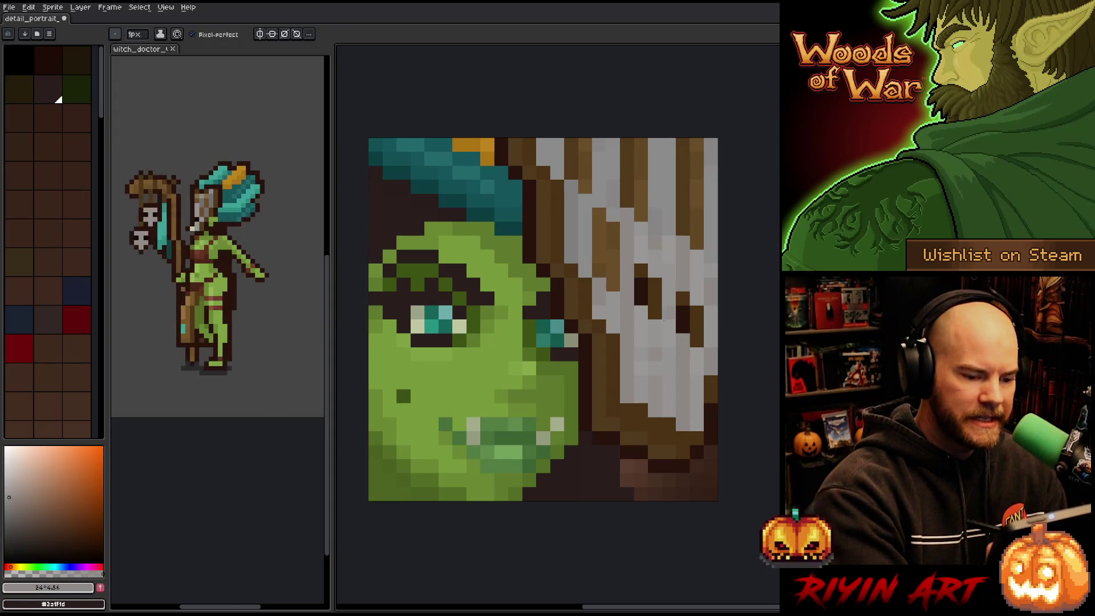
{"action": "key", "text": "i"}
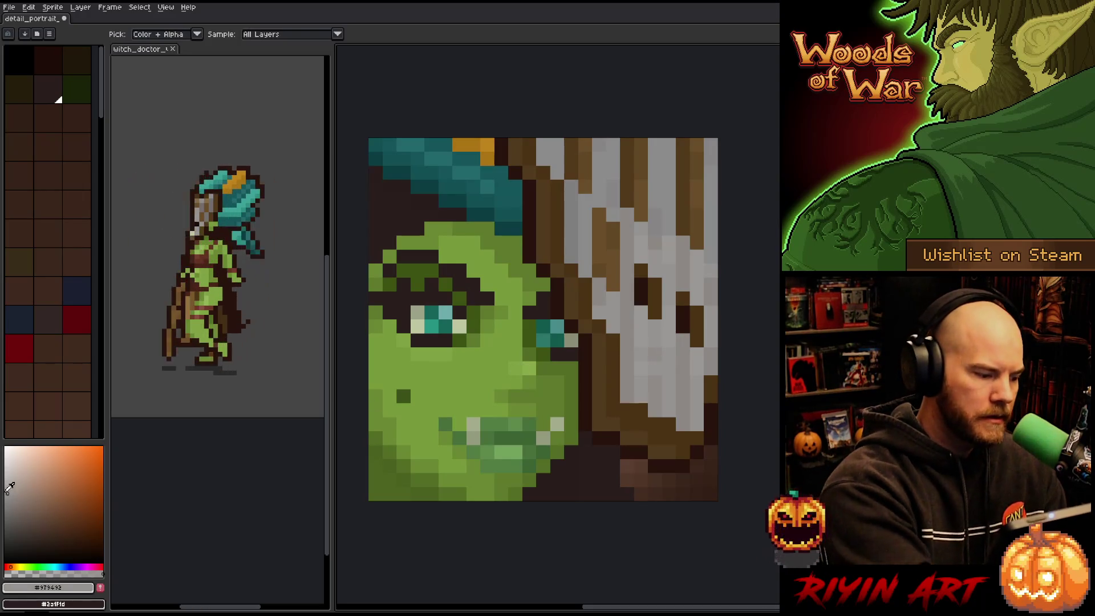
{"action": "key", "text": "b"}
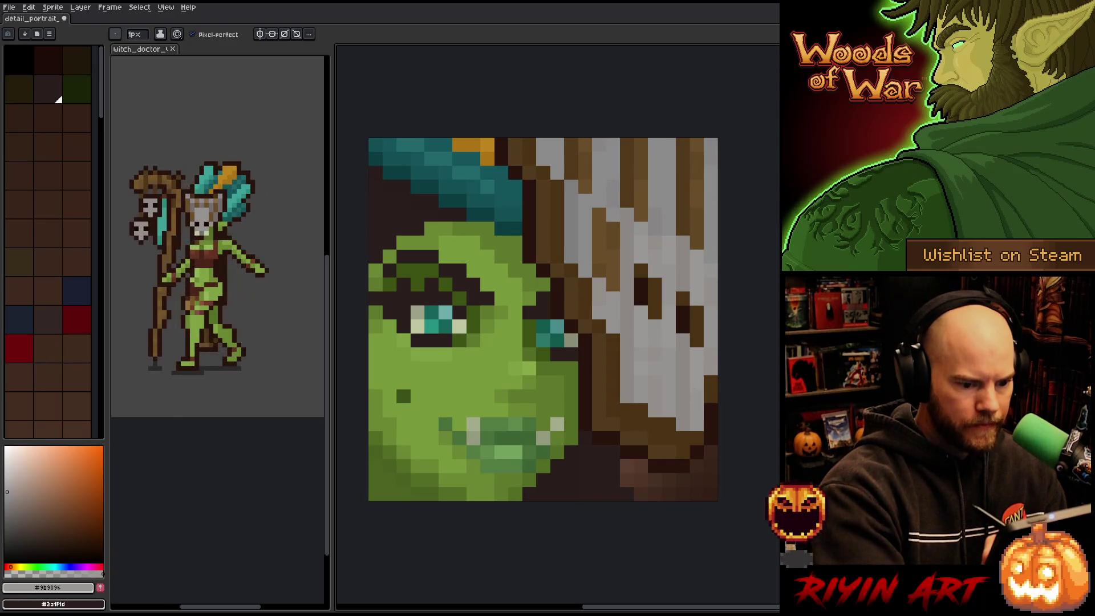
{"action": "key", "text": "i"}
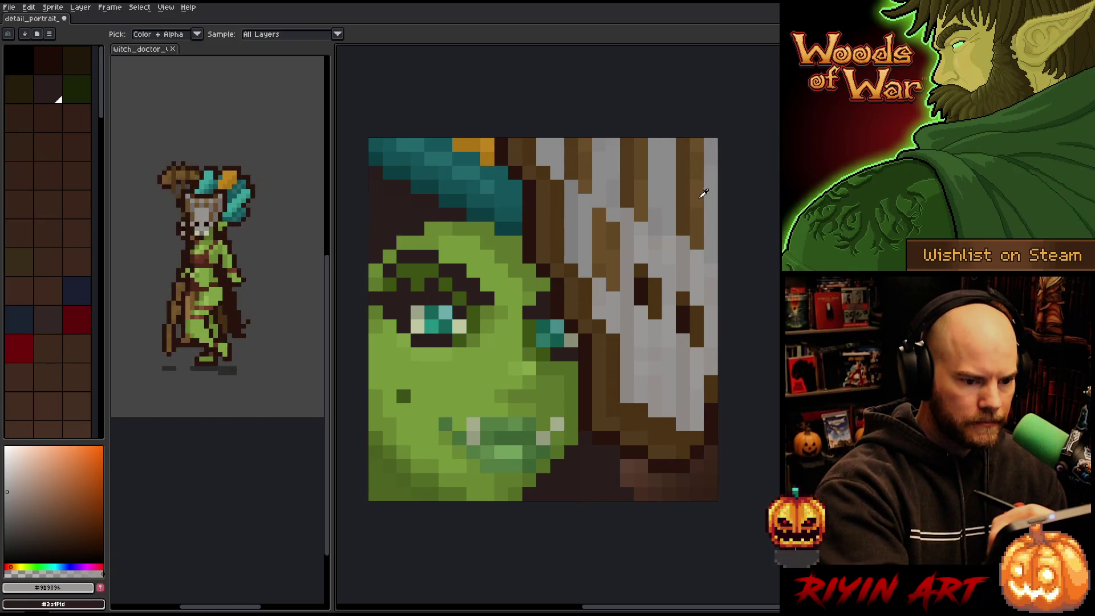
Sample several hair browns and the mask grey, finishing on the dark brown hair shadow
{"action": "left_click", "coordinate": [701, 197]}
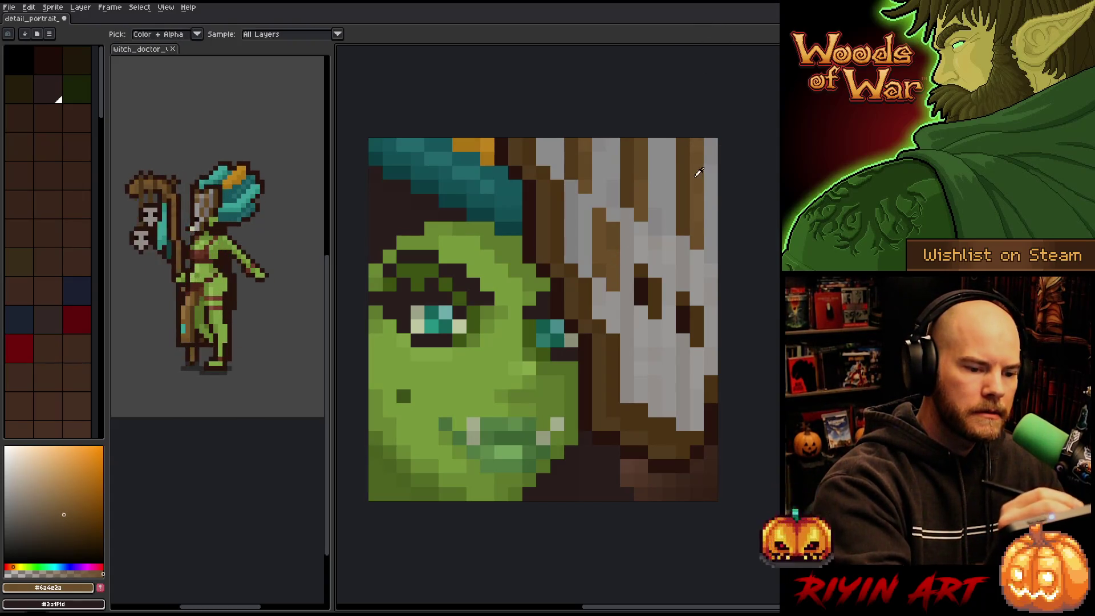
{"action": "left_click", "coordinate": [700, 201], "text": "alt"}
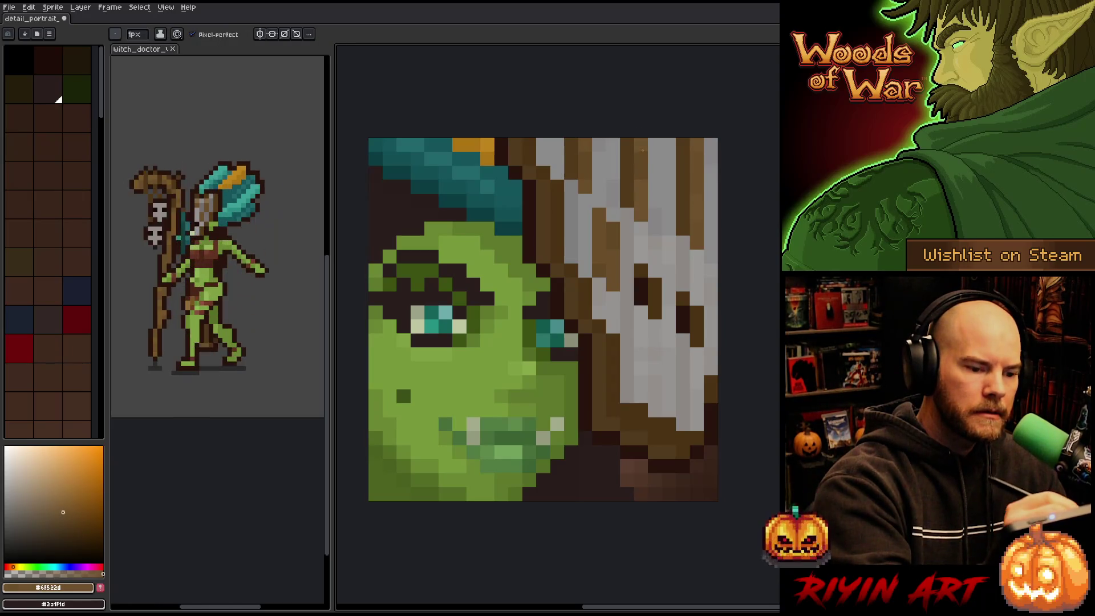
{"action": "key", "text": "alt"}
{"action": "left_click", "coordinate": [702, 202], "text": "alt"}
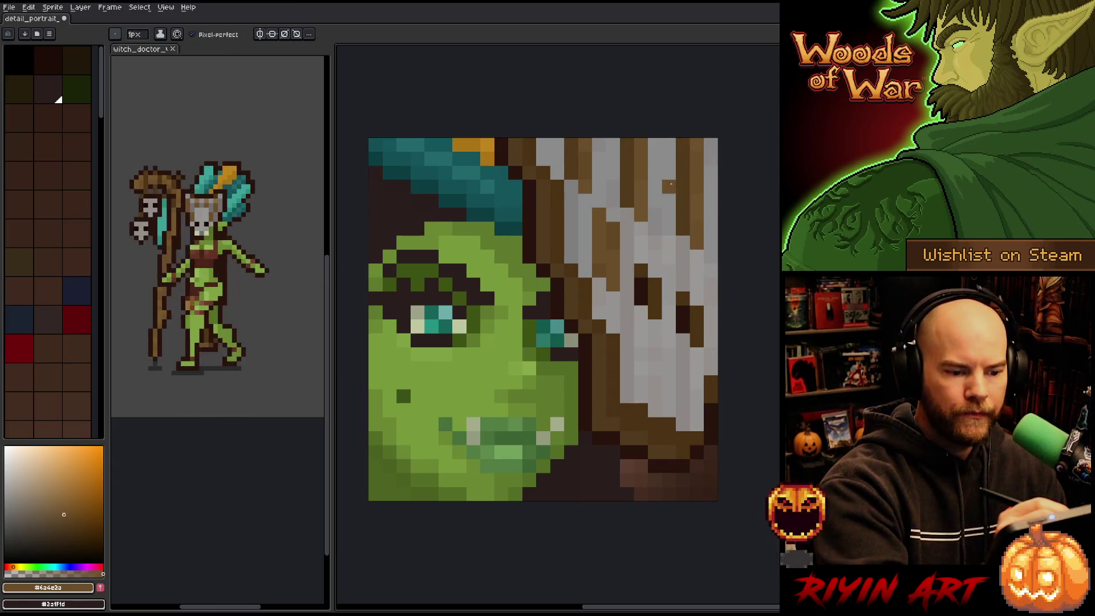
{"action": "left_click", "coordinate": [666, 210], "text": "alt"}
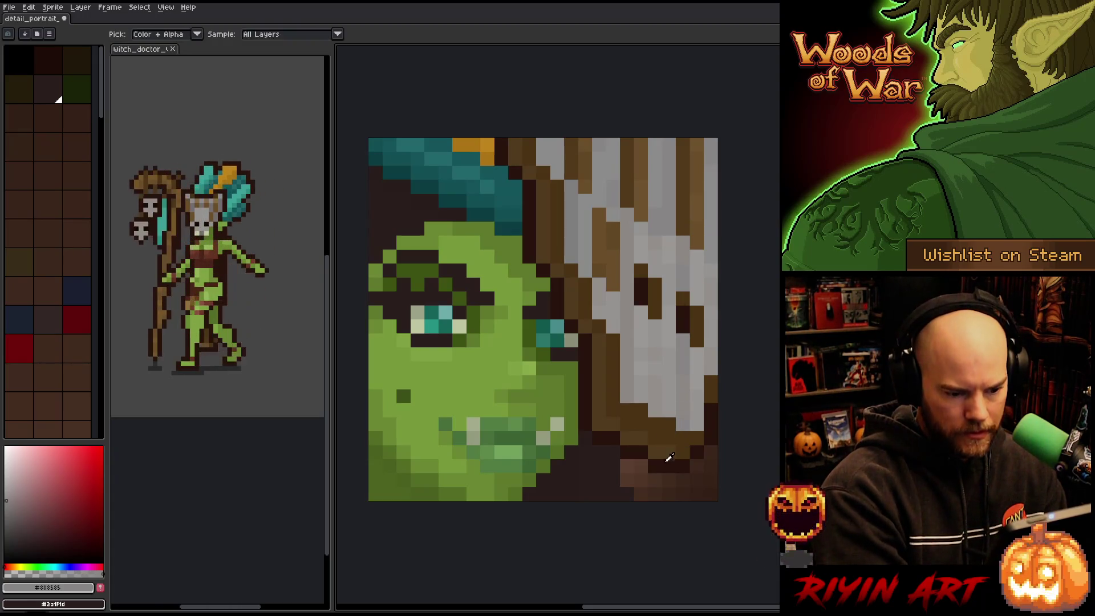
{"action": "left_click", "coordinate": [655, 441], "text": "alt"}
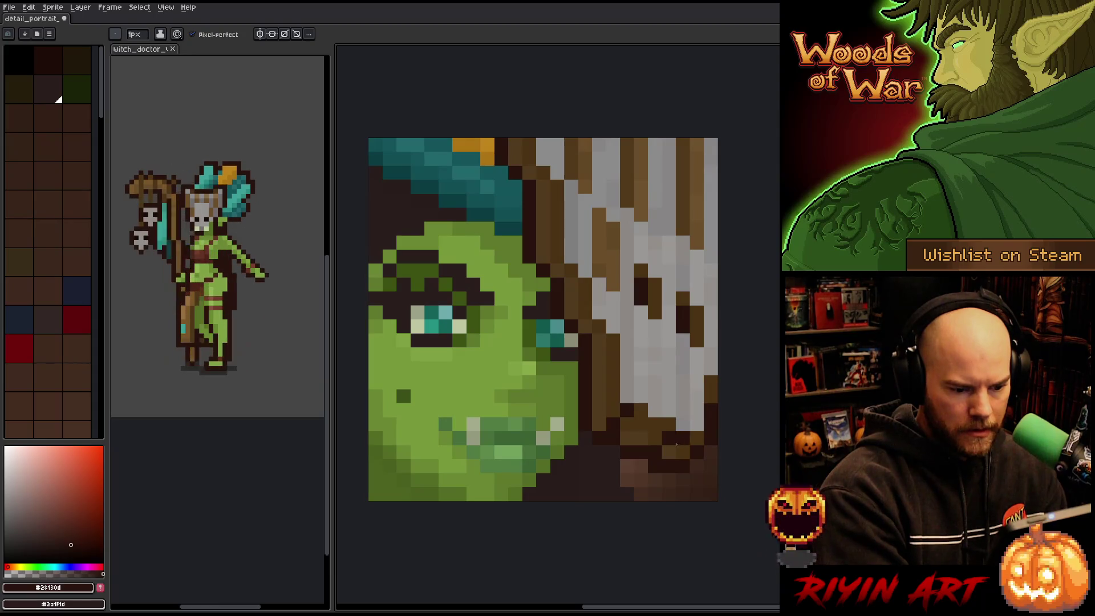
Darken brown pixels in the lower-right hair below the skull mask
{"action": "left_click", "coordinate": [674, 429], "text": "alt"}
{"action": "left_click", "coordinate": [697, 453], "text": "alt"}
{"action": "left_click", "coordinate": [682, 438]}
{"action": "left_click", "coordinate": [669, 453]}
{"action": "left_click", "coordinate": [674, 430], "text": "alt"}
{"action": "left_click", "coordinate": [655, 452]}
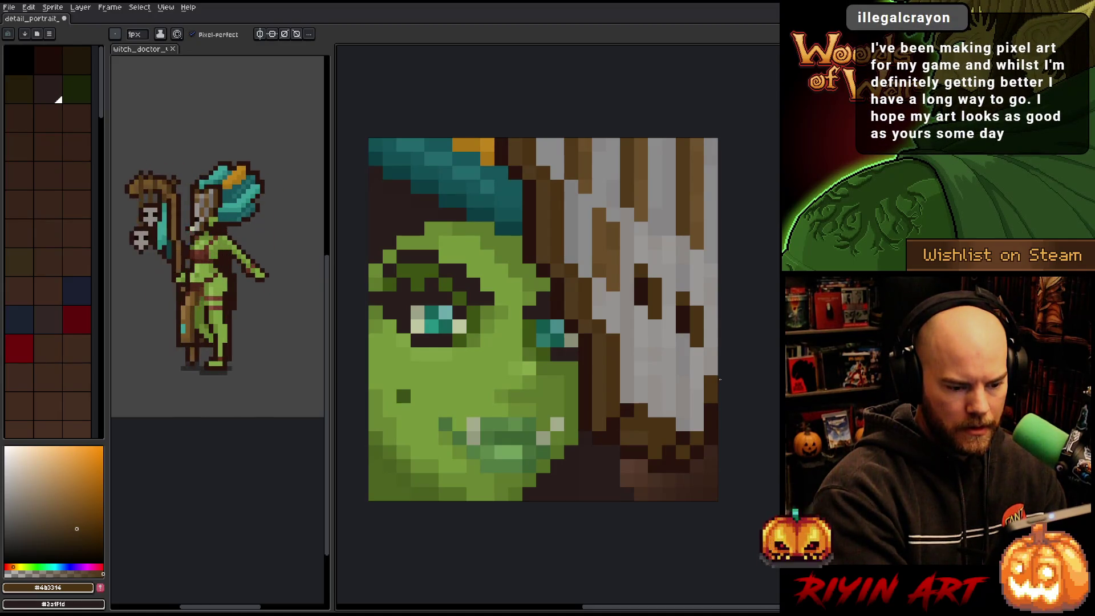
{"action": "left_click", "coordinate": [683, 439], "text": "alt"}
{"action": "left_click", "coordinate": [669, 438]}
{"action": "left_click", "coordinate": [654, 438]}
{"action": "left_click", "coordinate": [681, 439], "text": "alt"}
{"action": "left_click", "coordinate": [669, 453]}
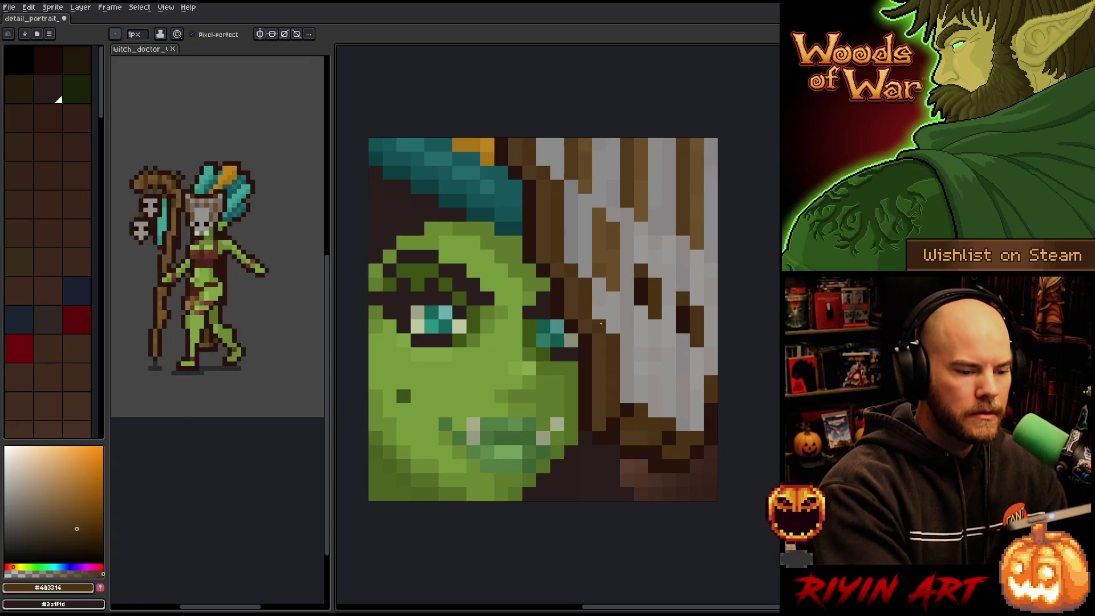
Pick a darker shade of the hair brown and add dark pixels beside the skull mask
{"action": "left_click", "coordinate": [592, 358], "text": "alt"}
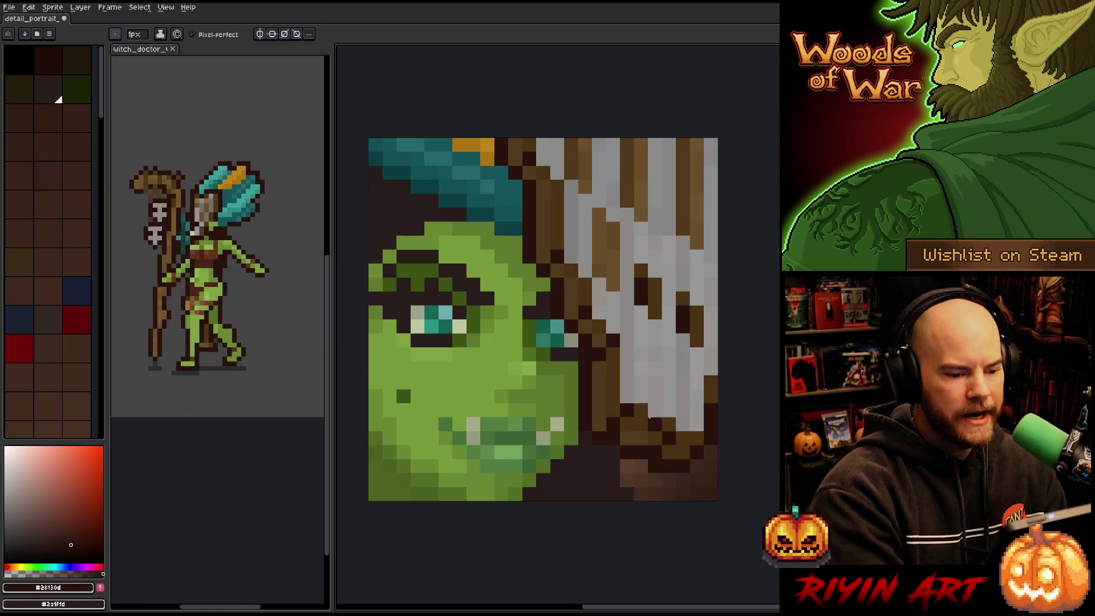
{"action": "left_click", "coordinate": [639, 422], "text": "alt"}
{"action": "left_click", "coordinate": [81, 538]}
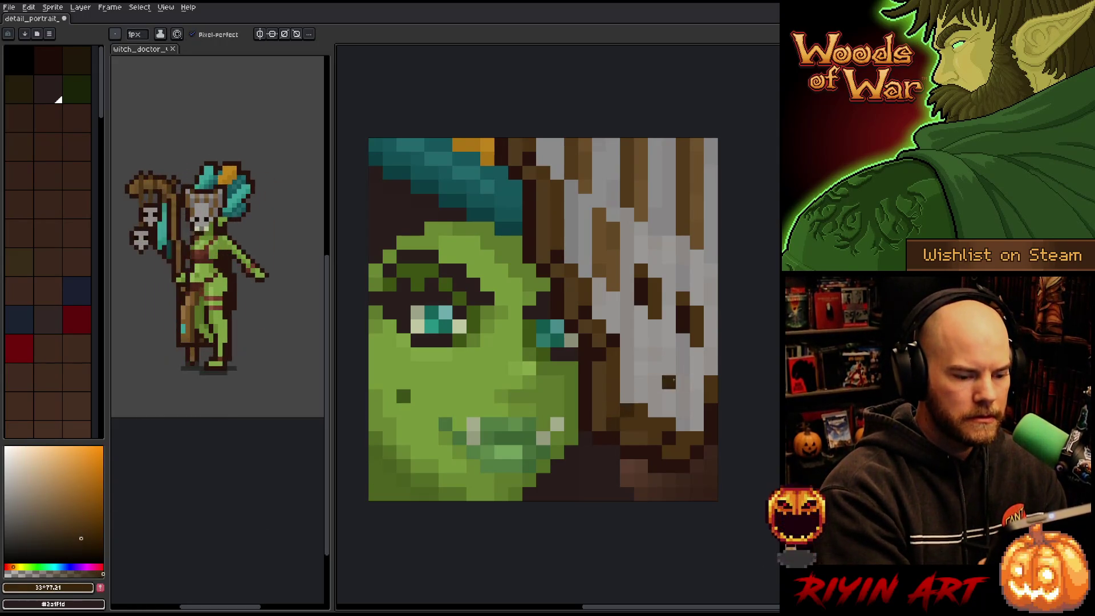
{"action": "left_click", "coordinate": [66, 536]}
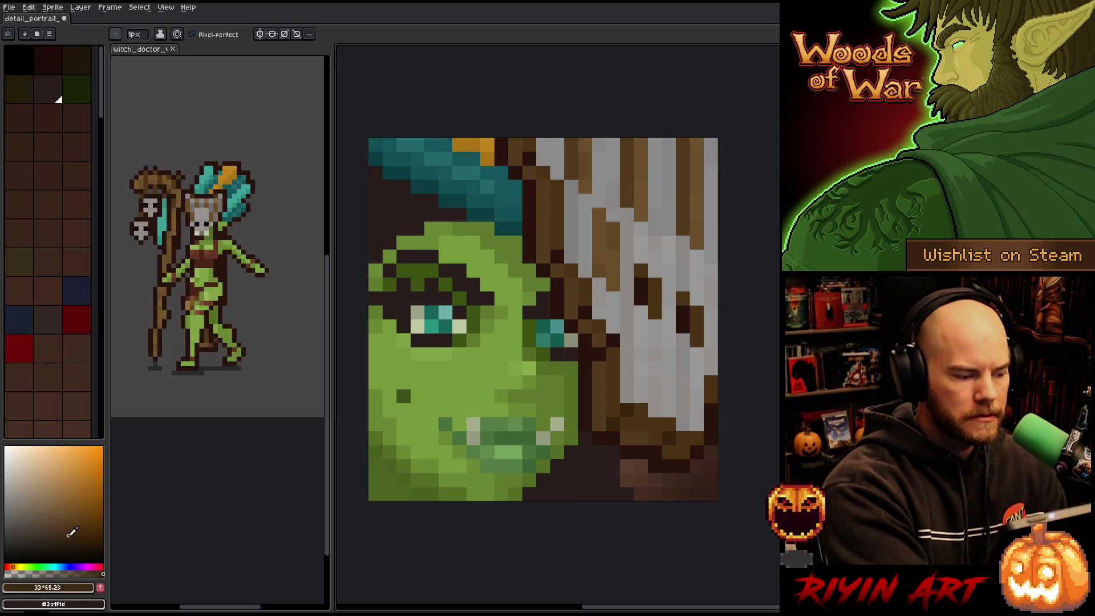
{"action": "left_click", "coordinate": [668, 368]}
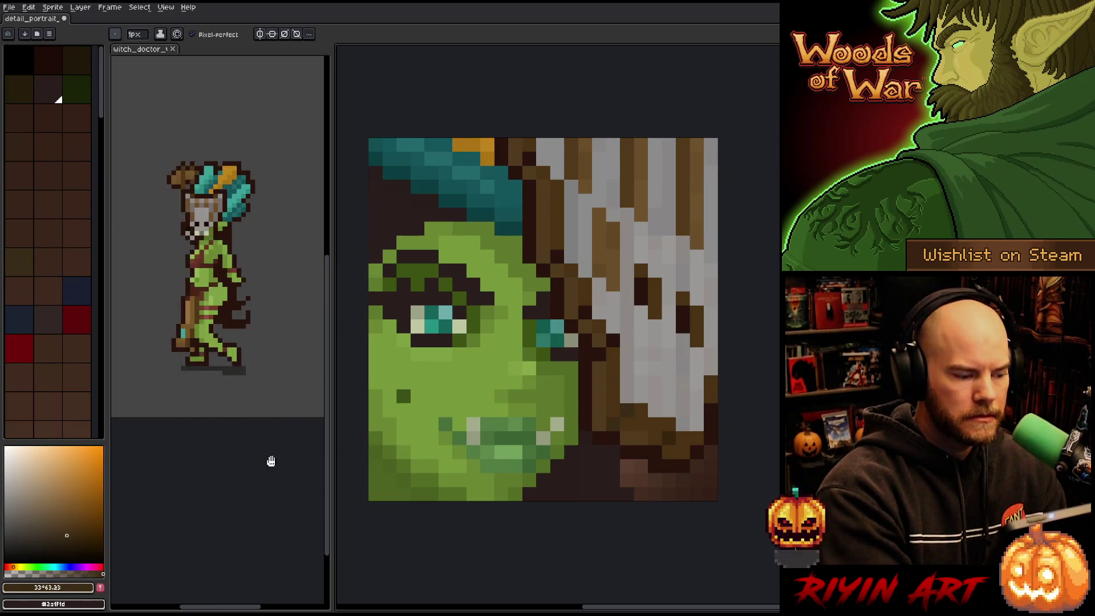
Lighten the brown slightly, darken pixels by the eye socket and right mask edge, then save
{"action": "left_click", "coordinate": [71, 537]}
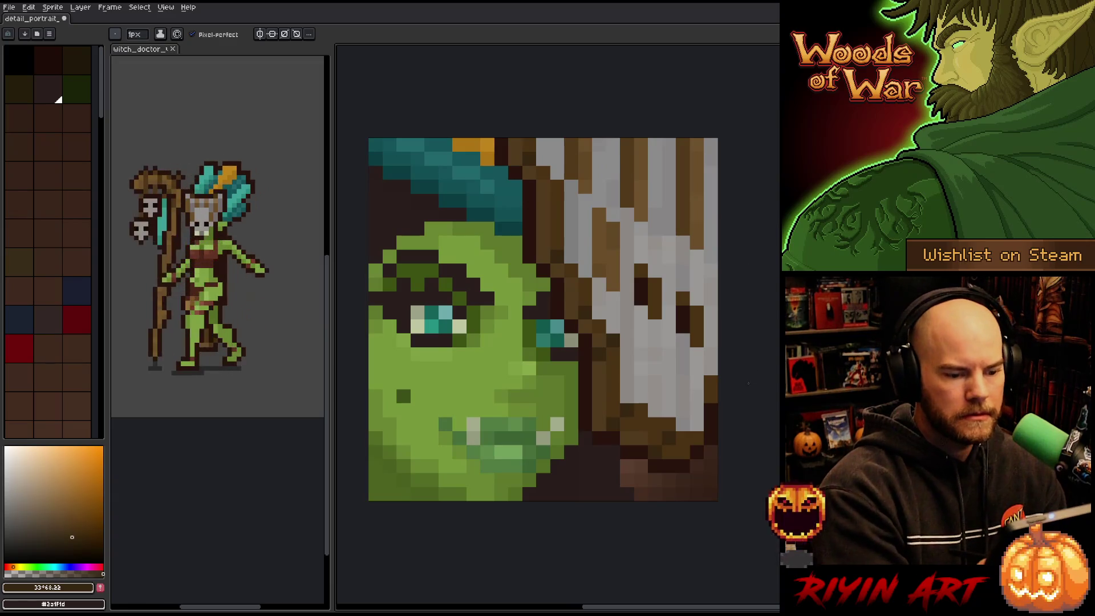
{"action": "left_click", "coordinate": [640, 298]}
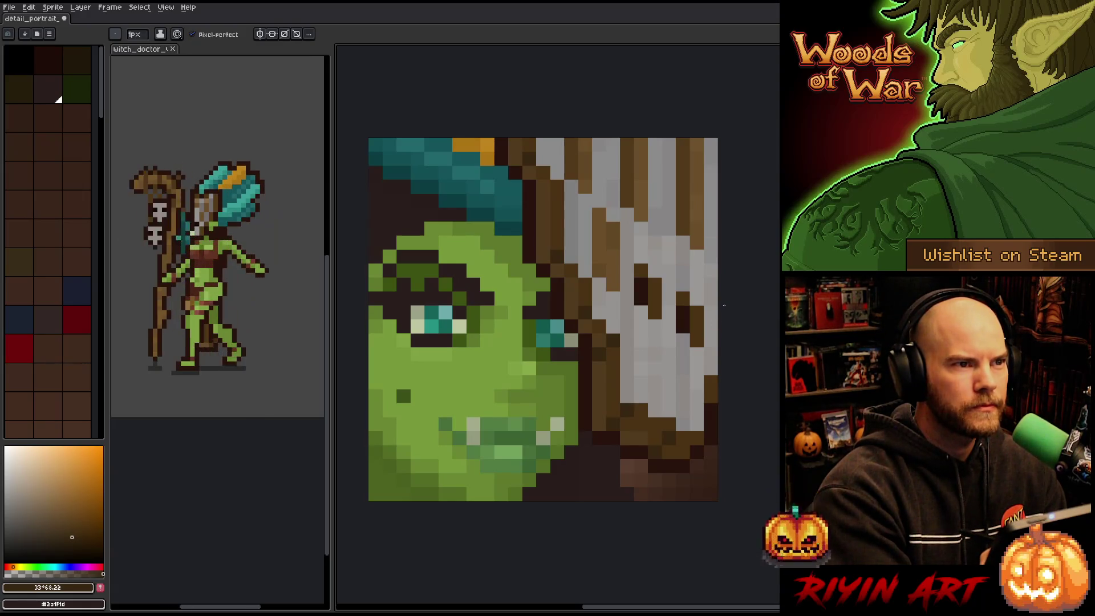
{"action": "left_click", "coordinate": [711, 312]}
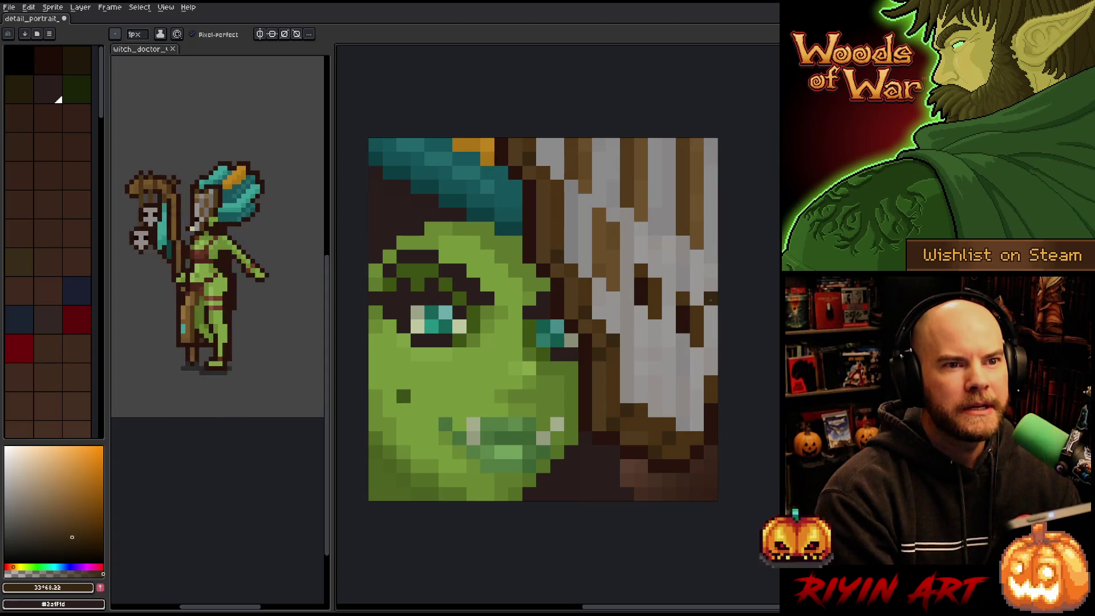
{"action": "key", "text": "ctrl+s"}
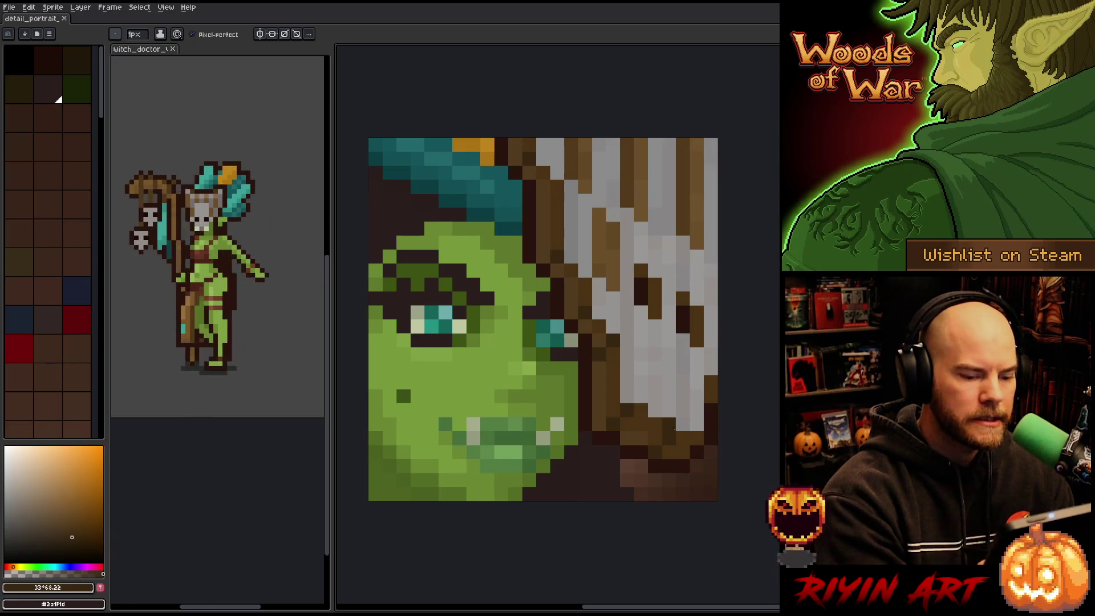
Sample the dark brown hair shadow, adjust its shade, and paint brown pixels where the skull mask meets the hair
{"action": "key", "text": "i"}
{"action": "left_click", "coordinate": [656, 454]}
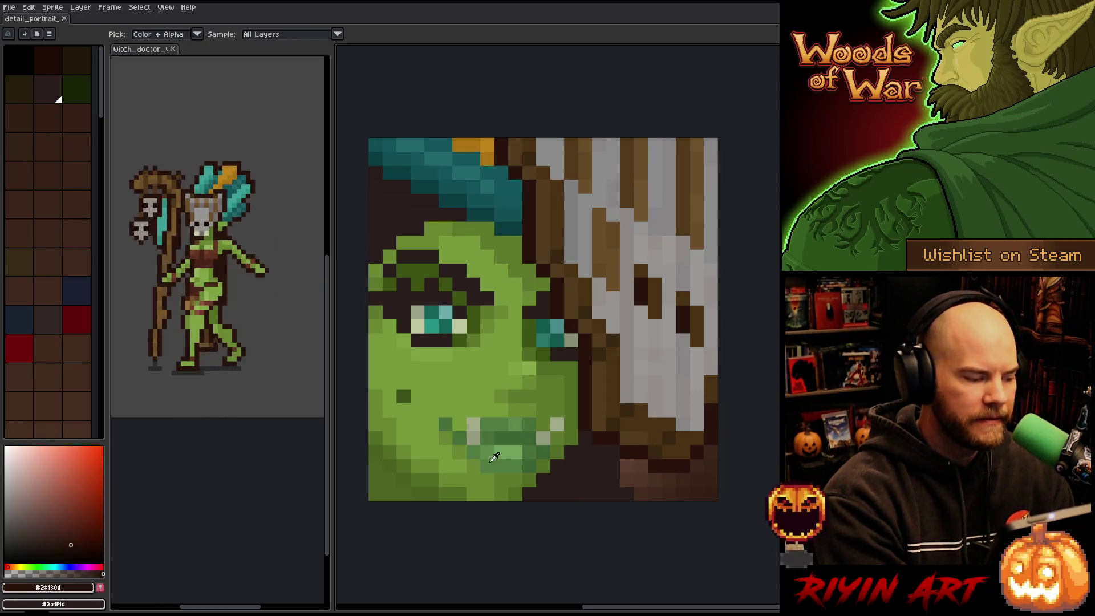
{"action": "left_click", "coordinate": [67, 539]}
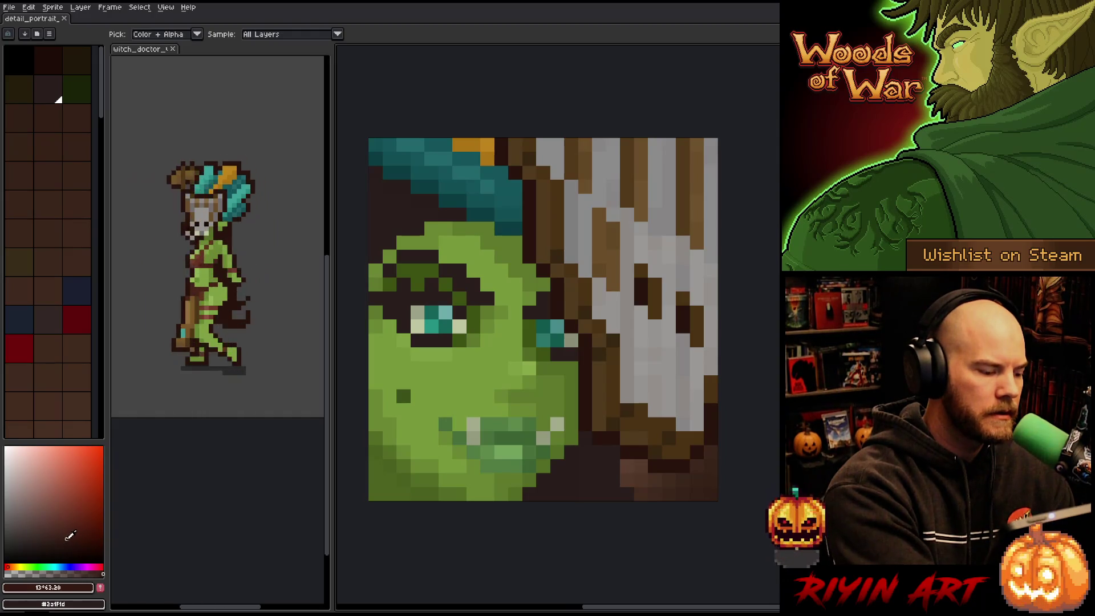
{"action": "key", "text": "b"}
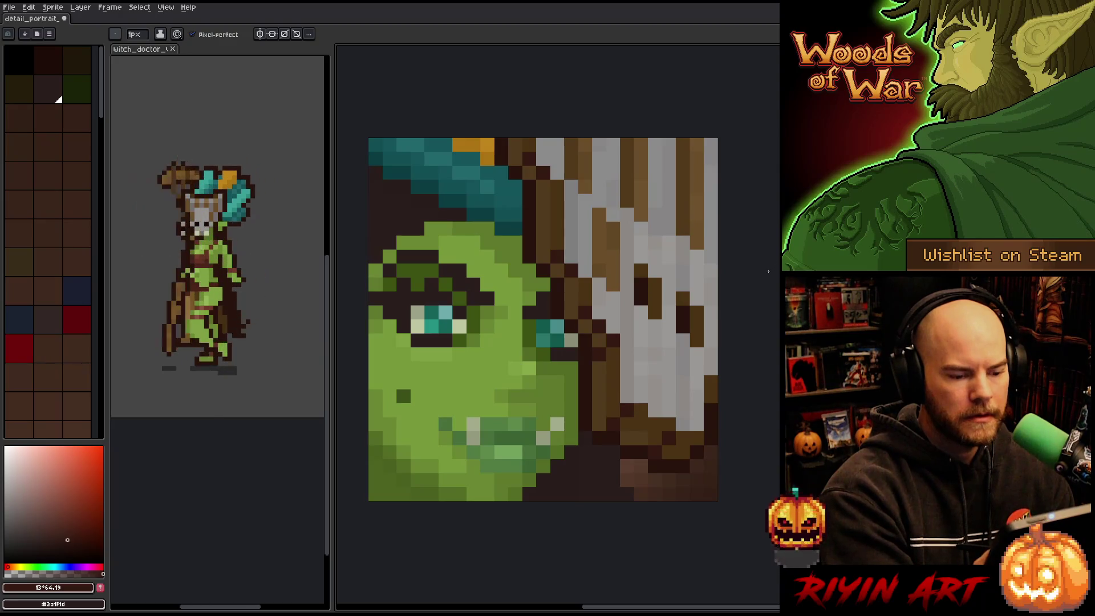
{"action": "left_click", "coordinate": [612, 339], "text": "alt"}
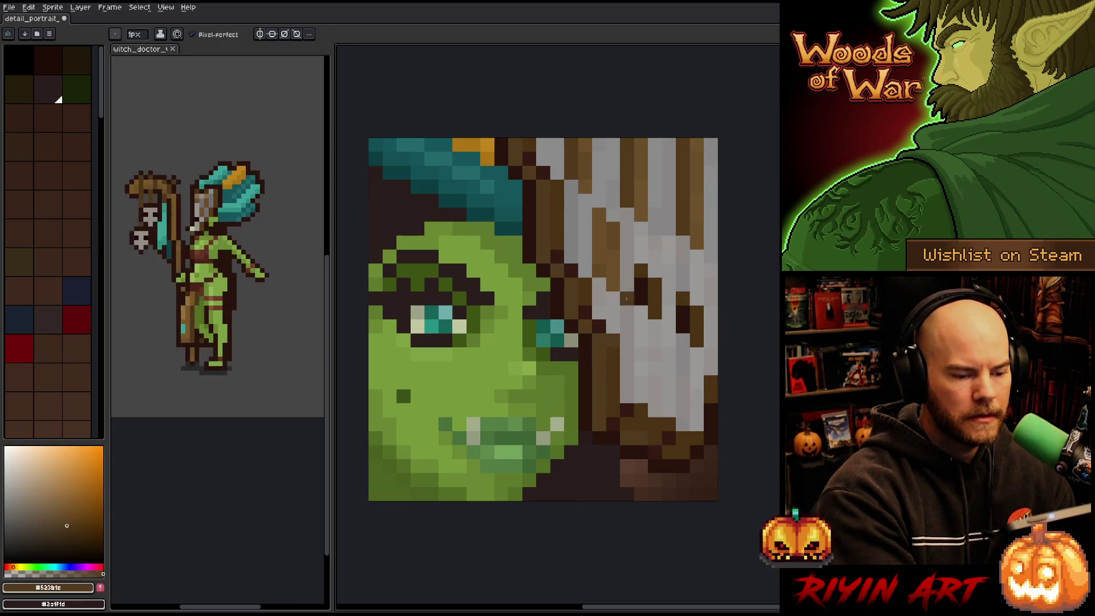
{"action": "left_click", "coordinate": [613, 325], "text": "alt"}
{"action": "left_click", "coordinate": [654, 201]}
Sample the portrait's red-brown and medium brown, lighten the brown slightly, then settle on a dark warm brown
{"action": "left_click", "coordinate": [586, 325], "text": "alt"}
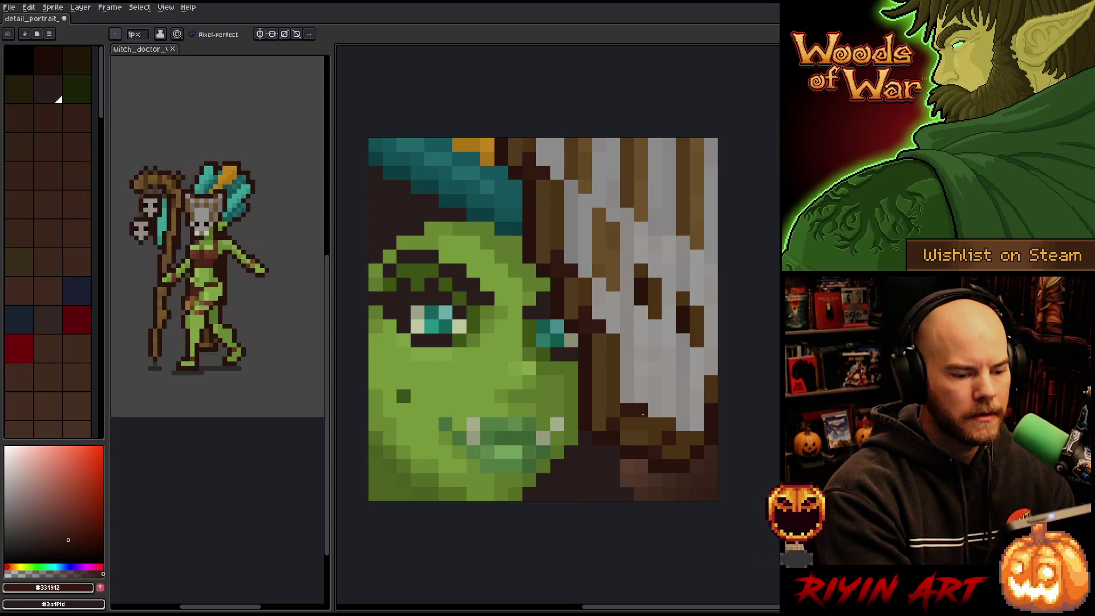
{"action": "key", "text": "alt"}
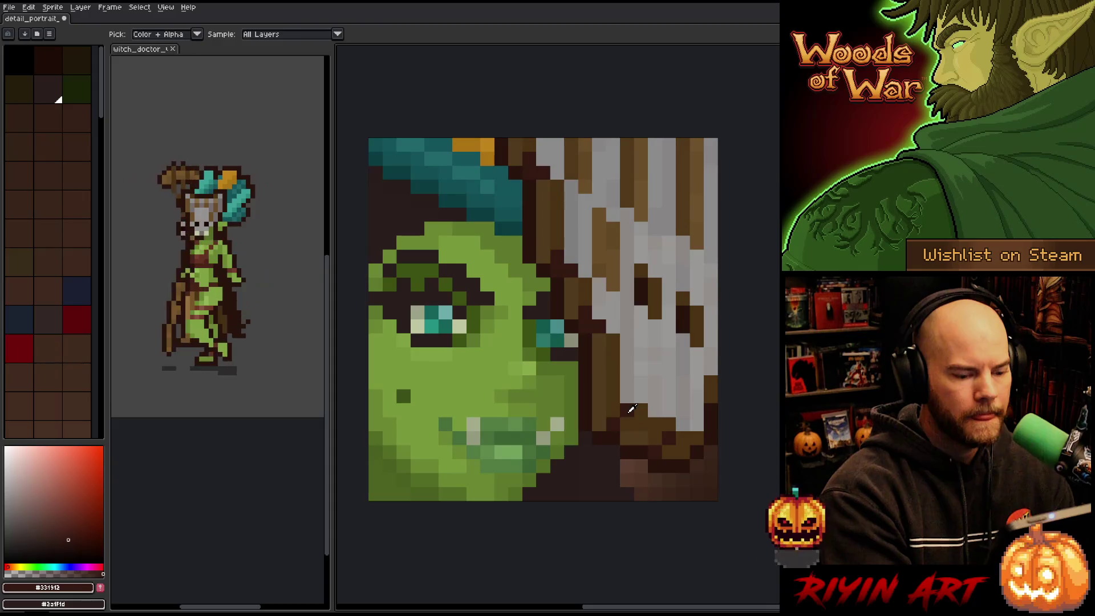
{"action": "left_click", "coordinate": [633, 409]}
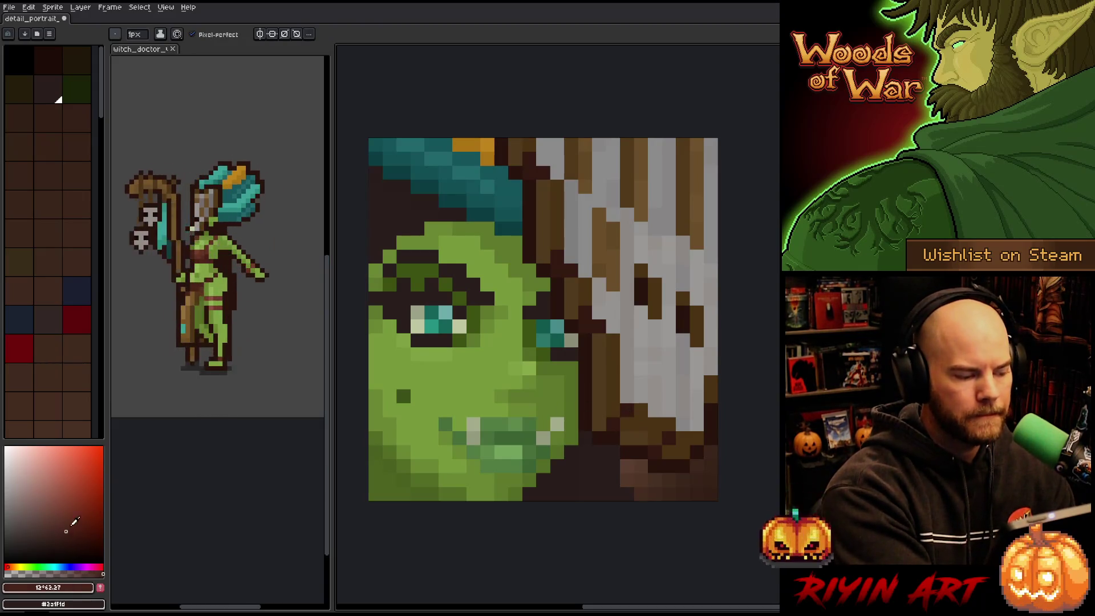
{"action": "left_click", "coordinate": [630, 420], "text": "alt"}
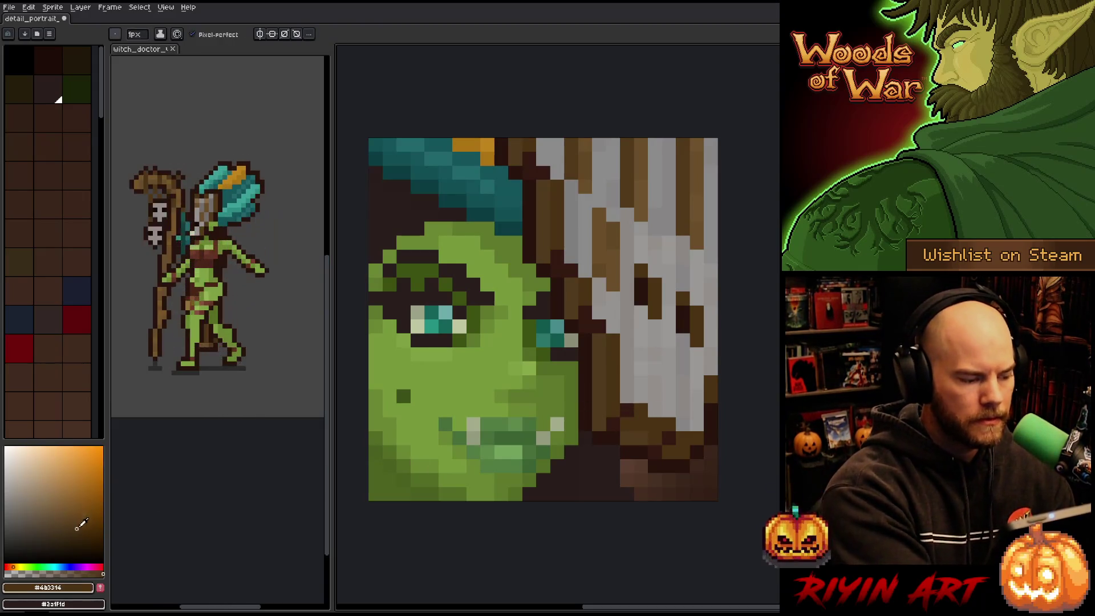
{"action": "left_click_drag", "start_coordinate": [79, 527], "coordinate": [76, 540]}
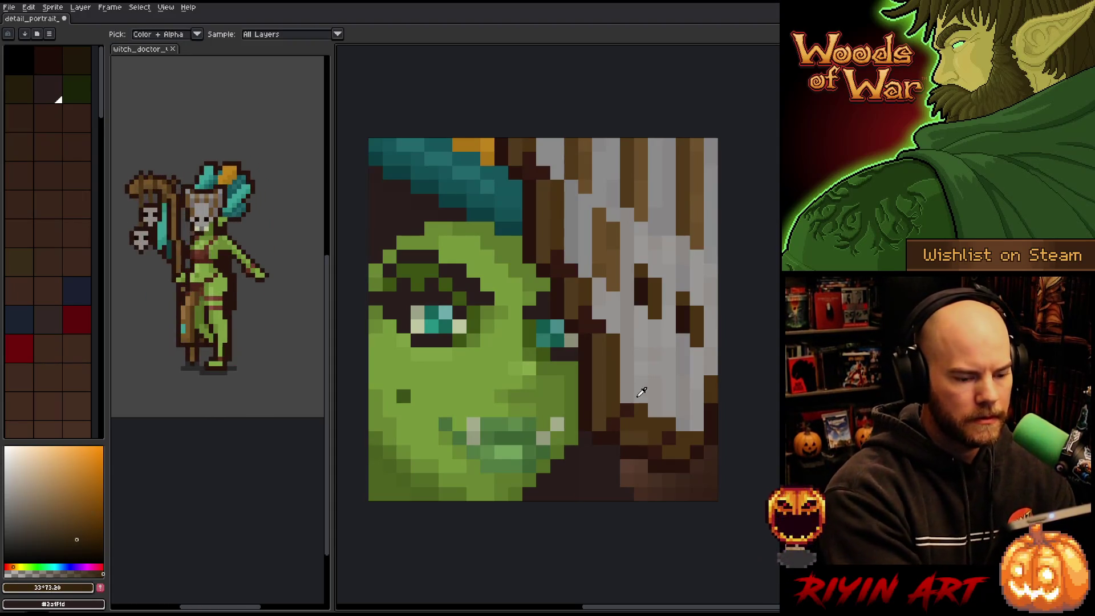
{"action": "left_click", "coordinate": [628, 411], "text": "alt"}
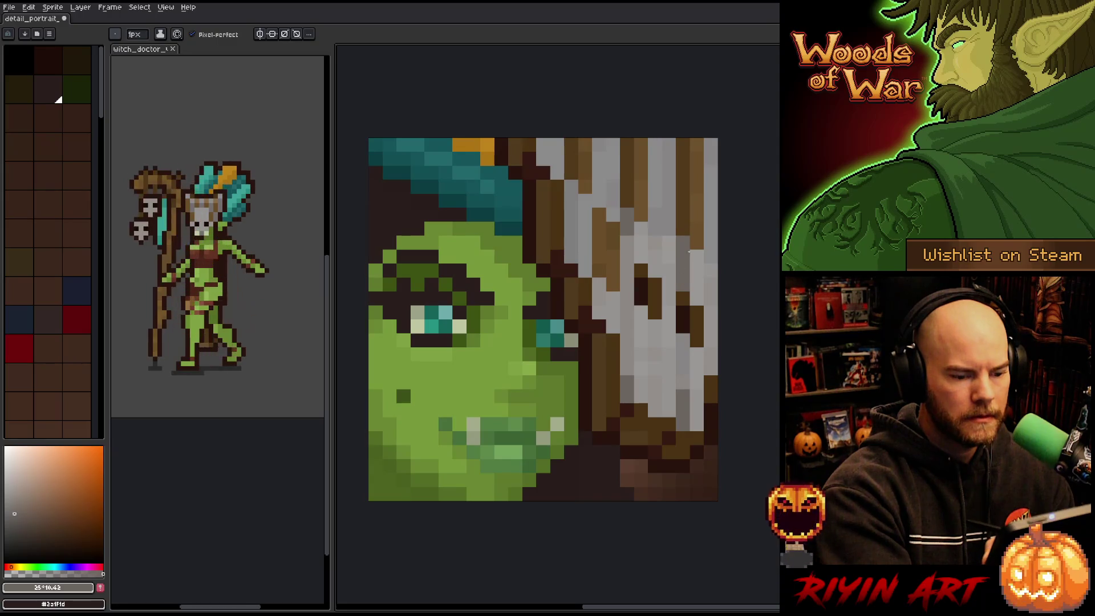
Paint a short dark vertical stroke on the skull mask, then eyedrop a colour from the mask
{"action": "left_click_drag", "start_coordinate": [627, 313], "coordinate": [627, 270]}
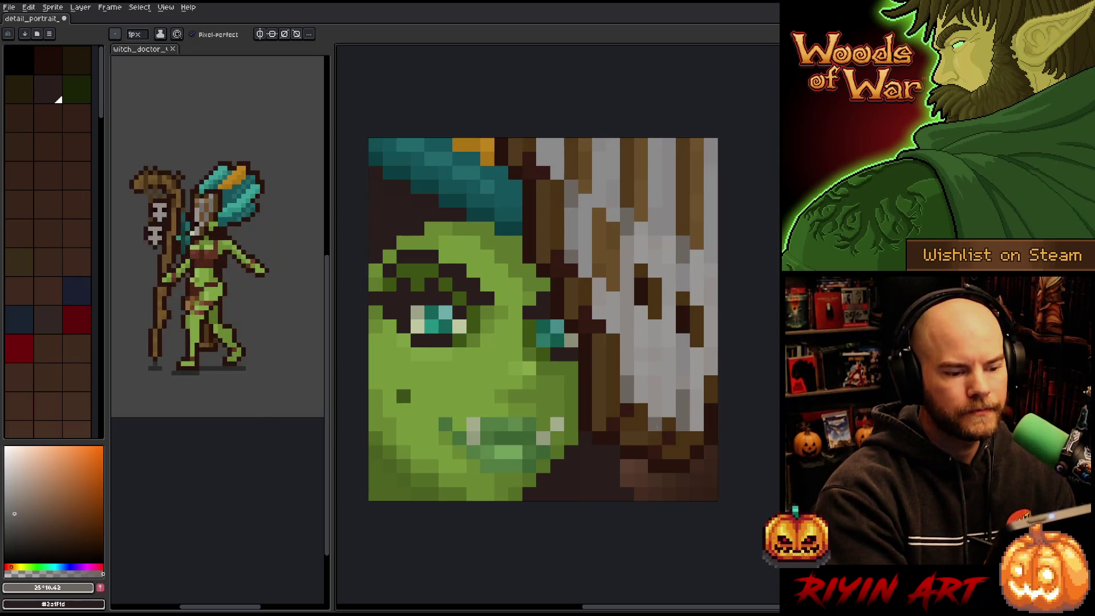
{"action": "left_click", "coordinate": [597, 310], "text": "alt"}
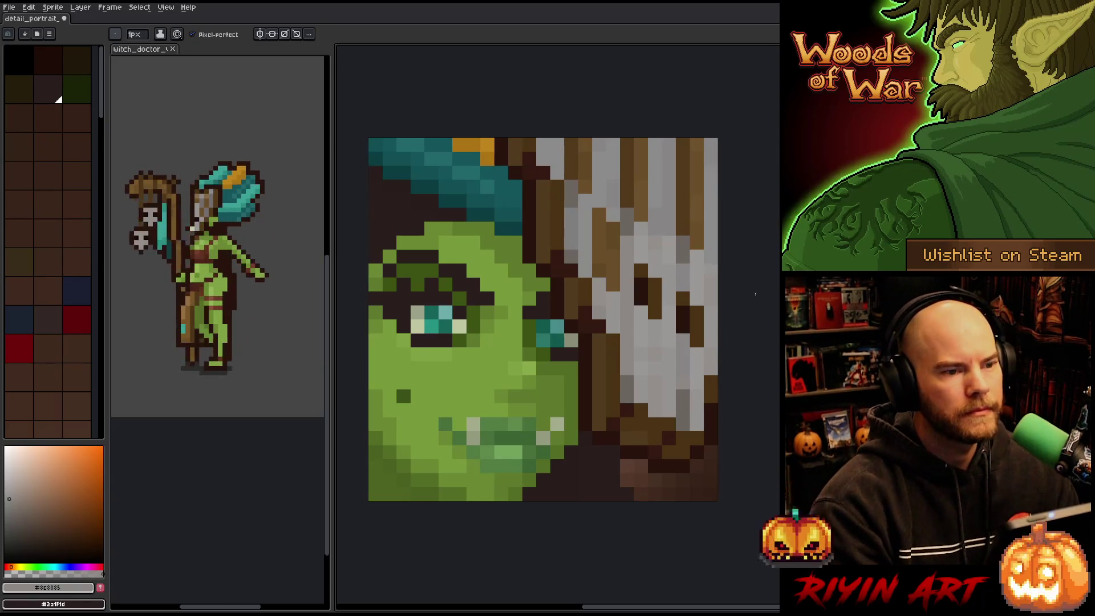
{"action": "scroll", "coordinate": [717, 324], "scroll_direction": "down", "scroll_amount": 2}
{"action": "mouse_move", "coordinate": [753, 444]}
{"action": "left_mouse_down"}
{"action": "mouse_move", "coordinate": [709, 442]}
{"action": "mouse_move", "coordinate": [605, 366]}
{"action": "left_mouse_up"}
{"action": "scroll", "coordinate": [614, 306], "scroll_direction": "up", "scroll_amount": 1}
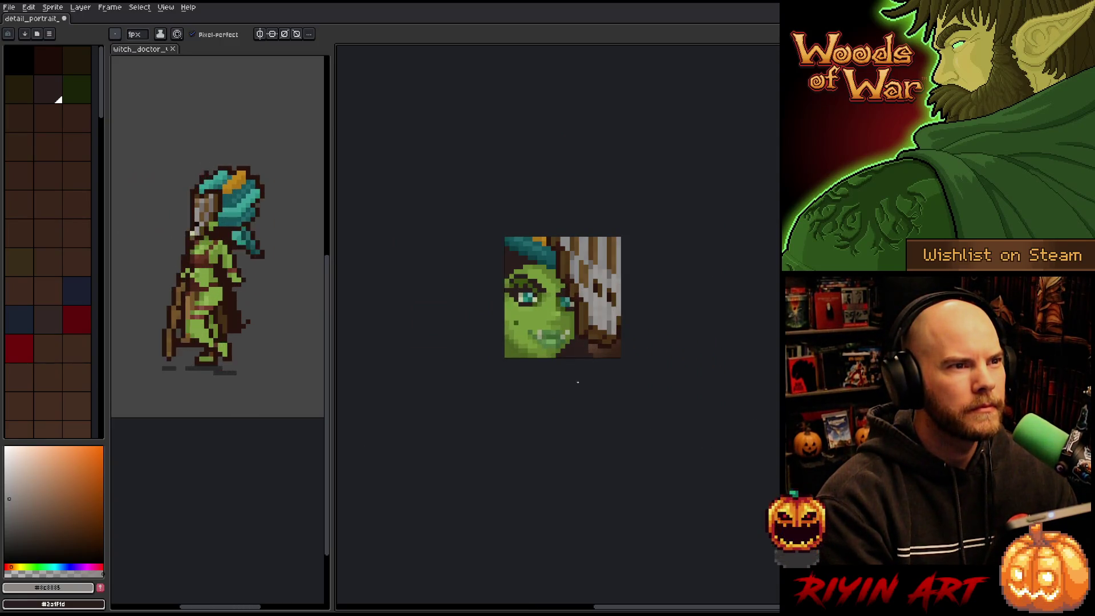
{"action": "scroll", "coordinate": [589, 317], "scroll_direction": "up", "scroll_amount": 3}
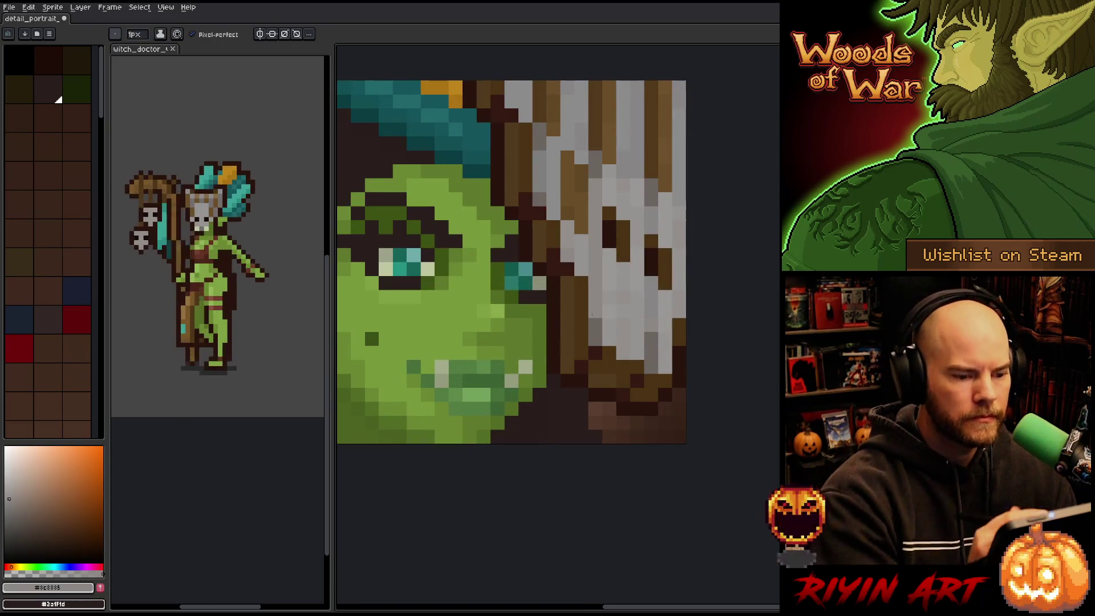
{"action": "left_click", "coordinate": [651, 328], "text": "alt"}
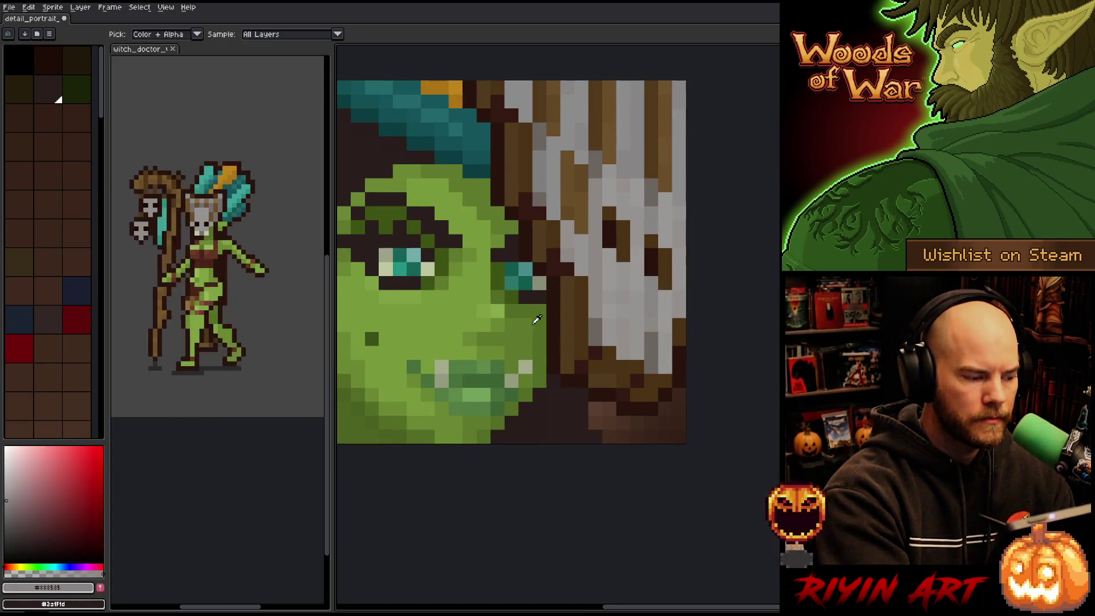
{"action": "key", "text": "i"}
{"action": "left_click", "coordinate": [14, 501]}
{"action": "key", "text": "b"}
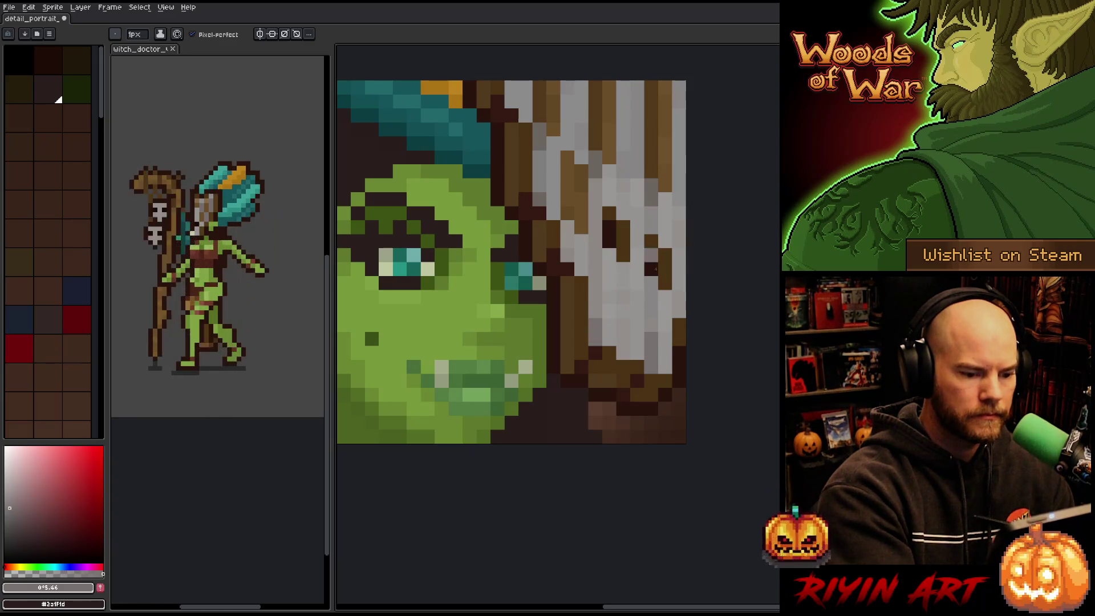
{"action": "key", "text": "i"}
{"action": "left_click", "coordinate": [654, 320]}
{"action": "key", "text": "b"}
{"action": "left_click", "coordinate": [16, 505]}
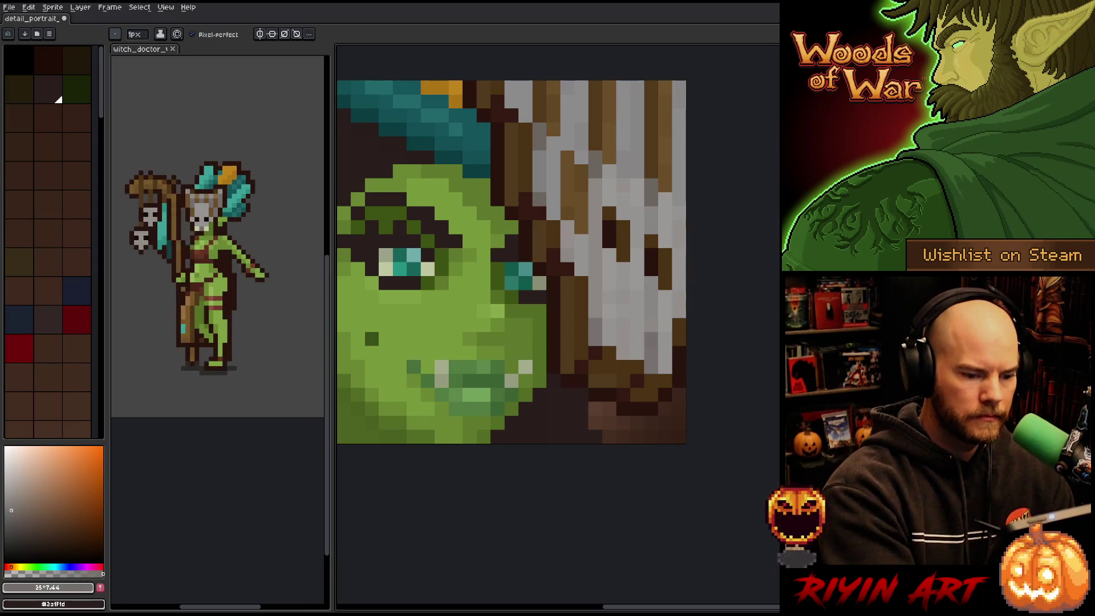
{"action": "left_click_drag", "start_coordinate": [16, 505], "coordinate": [15, 503]}
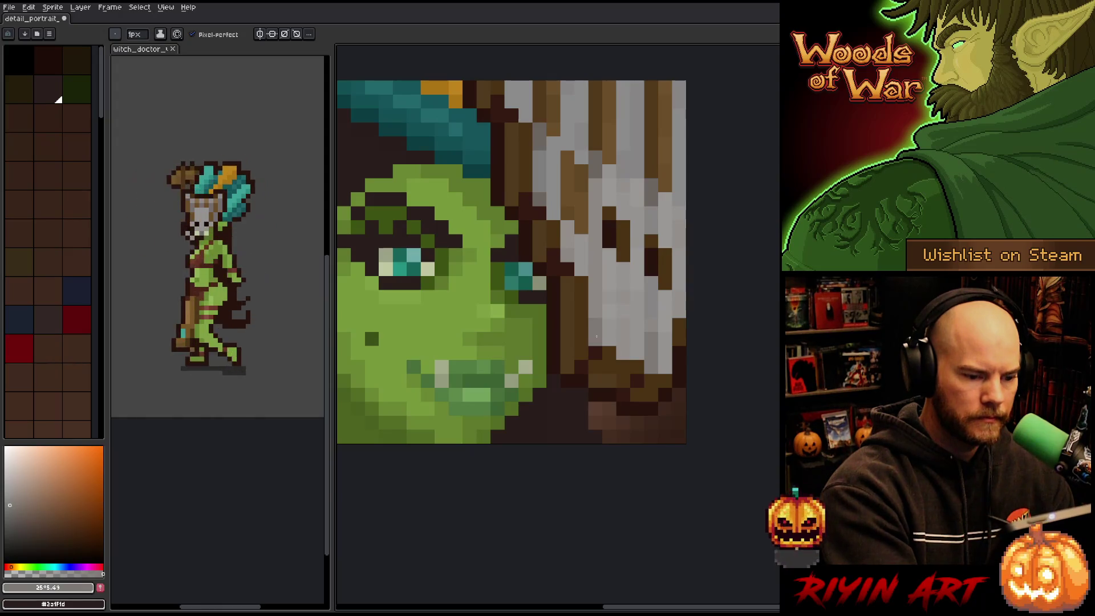
{"action": "key", "text": "g"}
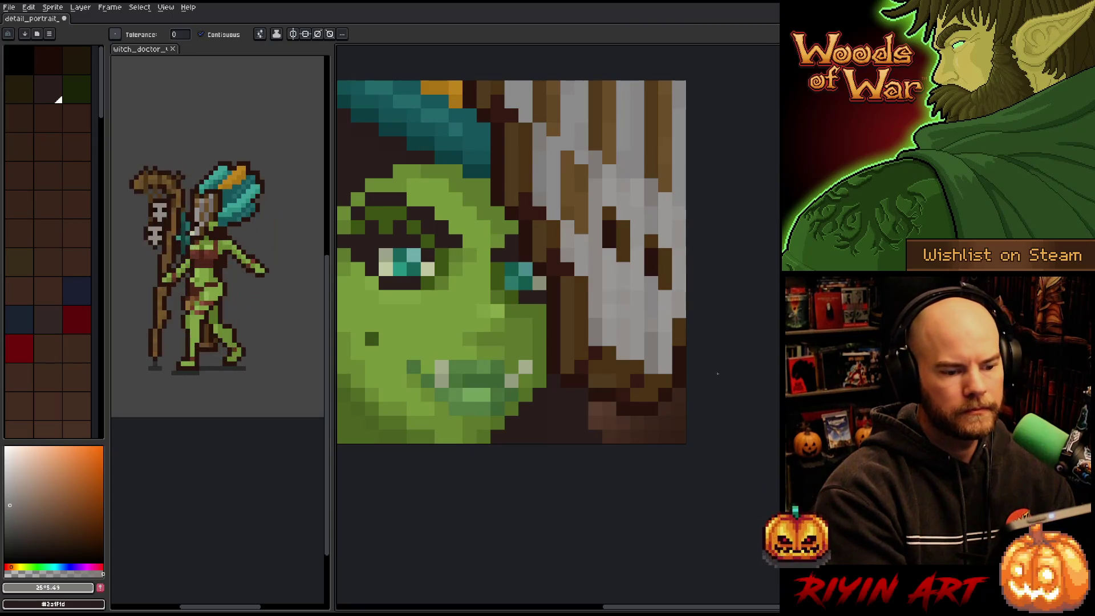
{"action": "left_click", "coordinate": [519, 174], "text": "alt"}
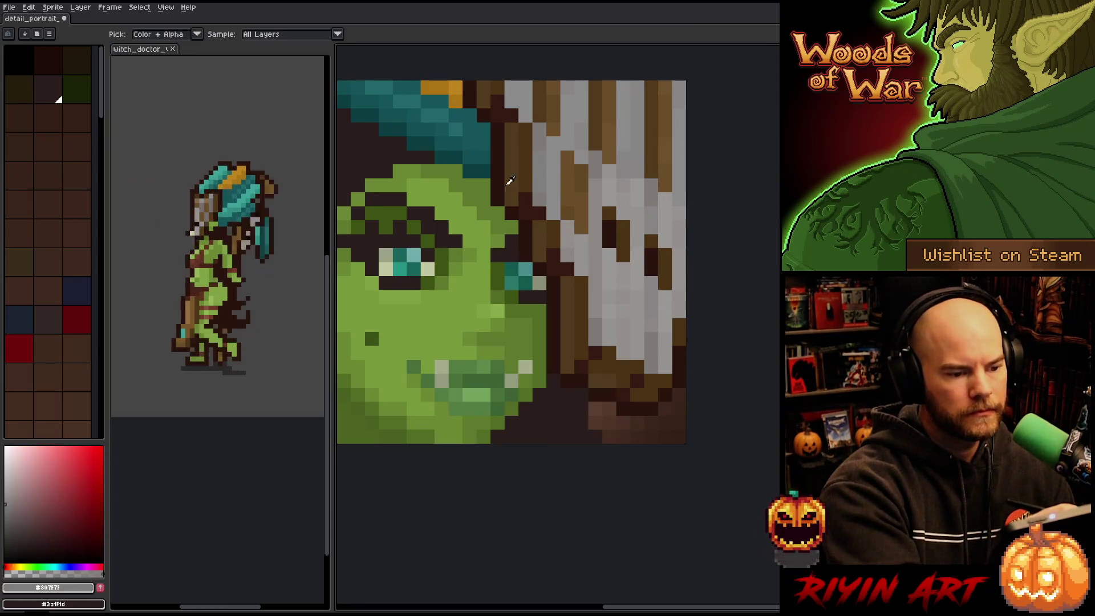
{"action": "key", "text": "b"}
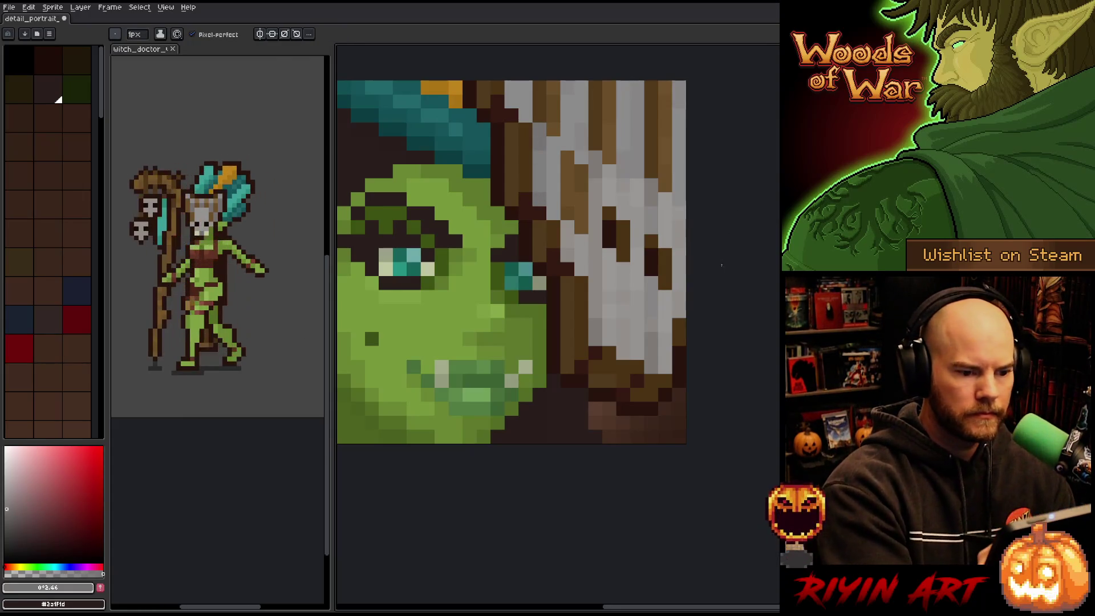
{"action": "left_click", "coordinate": [654, 163], "text": "alt"}
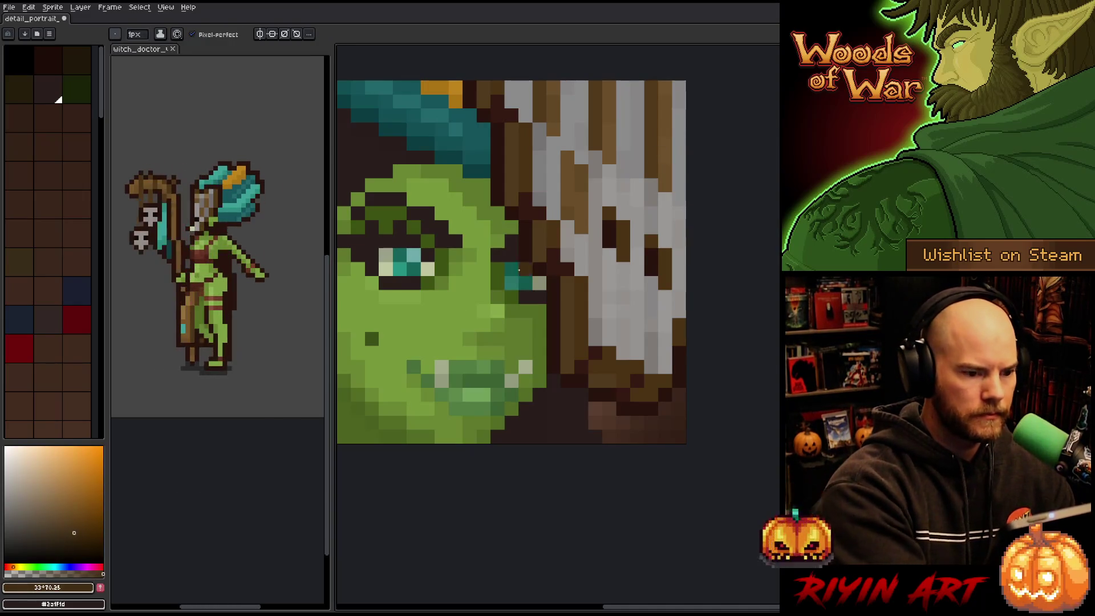
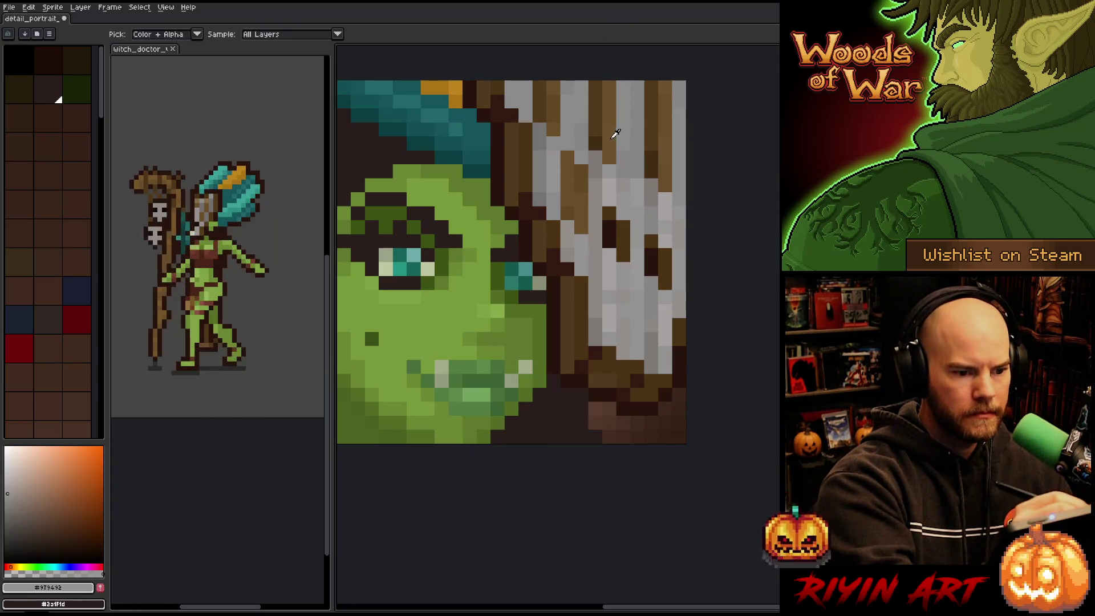
Add a tan pixel to a grey hair strand, then sample a light grey-brown from the hair
{"action": "left_click", "coordinate": [501, 143], "text": "alt"}
{"action": "left_click", "coordinate": [553, 122]}
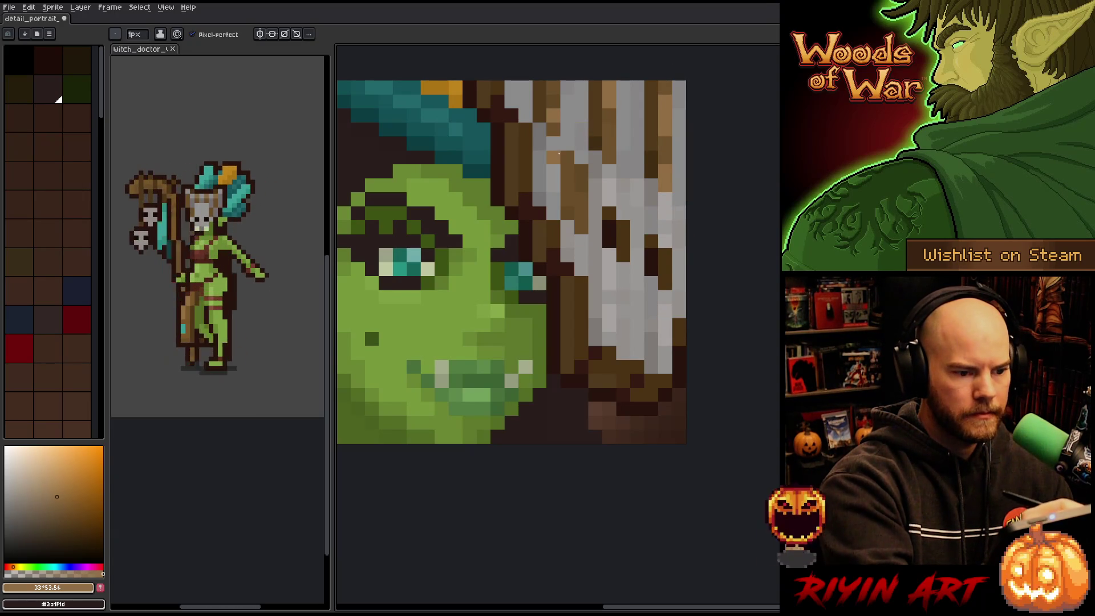
{"action": "key", "text": "i"}
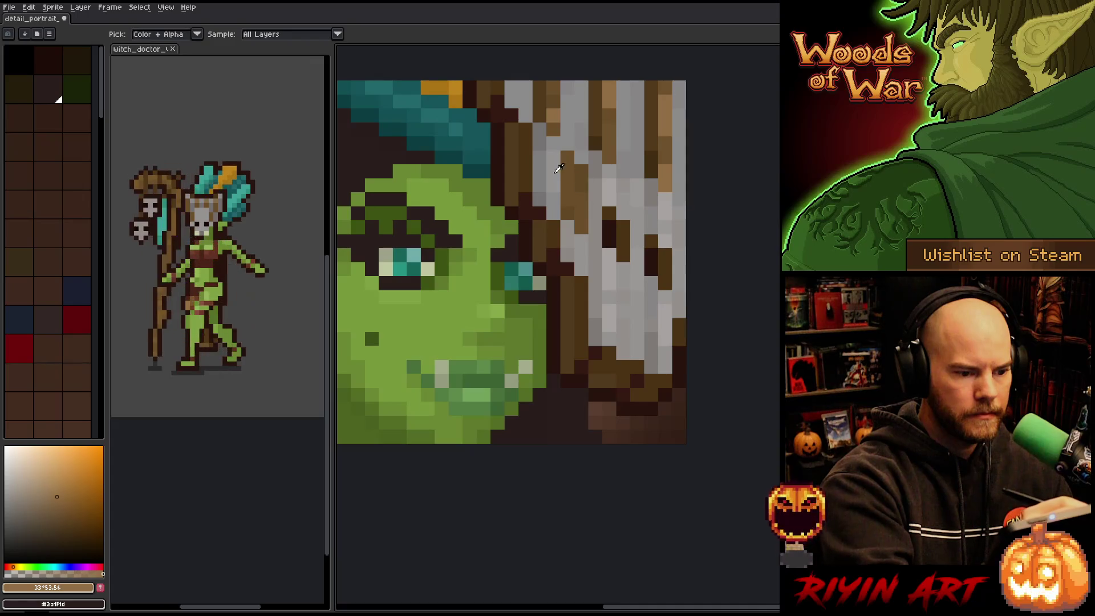
{"action": "left_click", "coordinate": [602, 207]}
{"action": "key", "text": "b"}
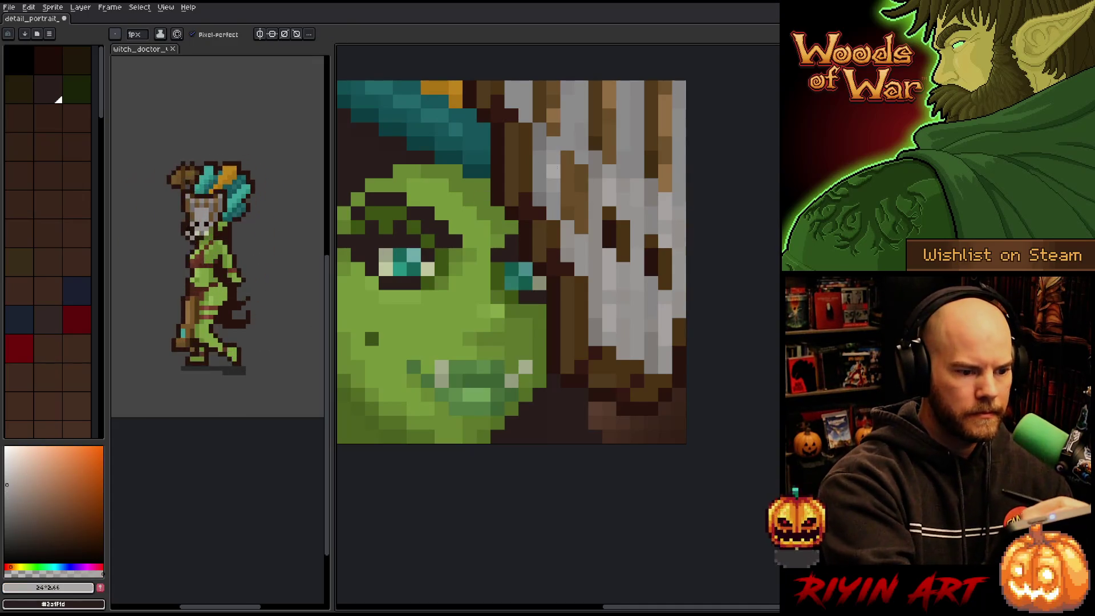
Darken the sampled shade and paint darker grey pixels into the hair strands
{"action": "left_click", "coordinate": [8, 489]}
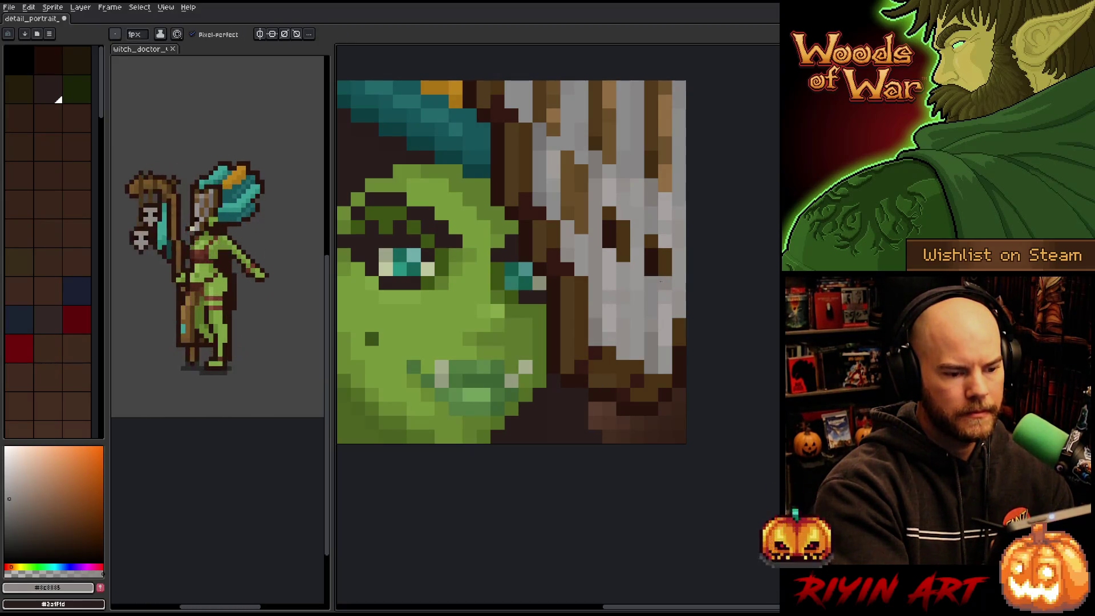
{"action": "left_click", "coordinate": [601, 325], "text": "alt"}
{"action": "left_click", "coordinate": [623, 185]}
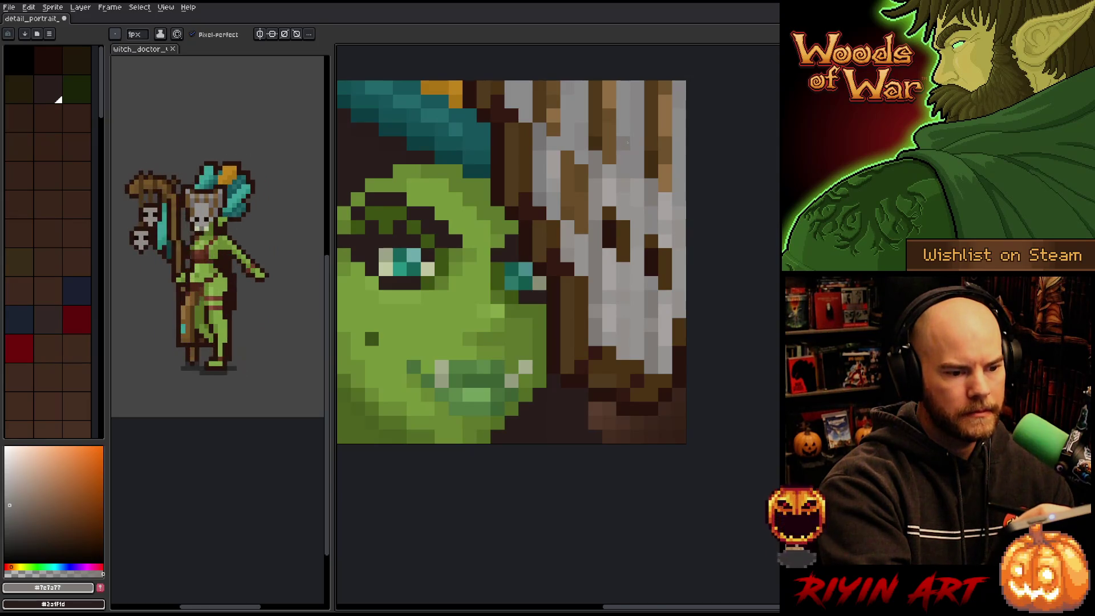
Choose a dark brown, trying a warmer brown before settling on the darker shade
{"action": "left_click", "coordinate": [591, 177], "text": "alt"}
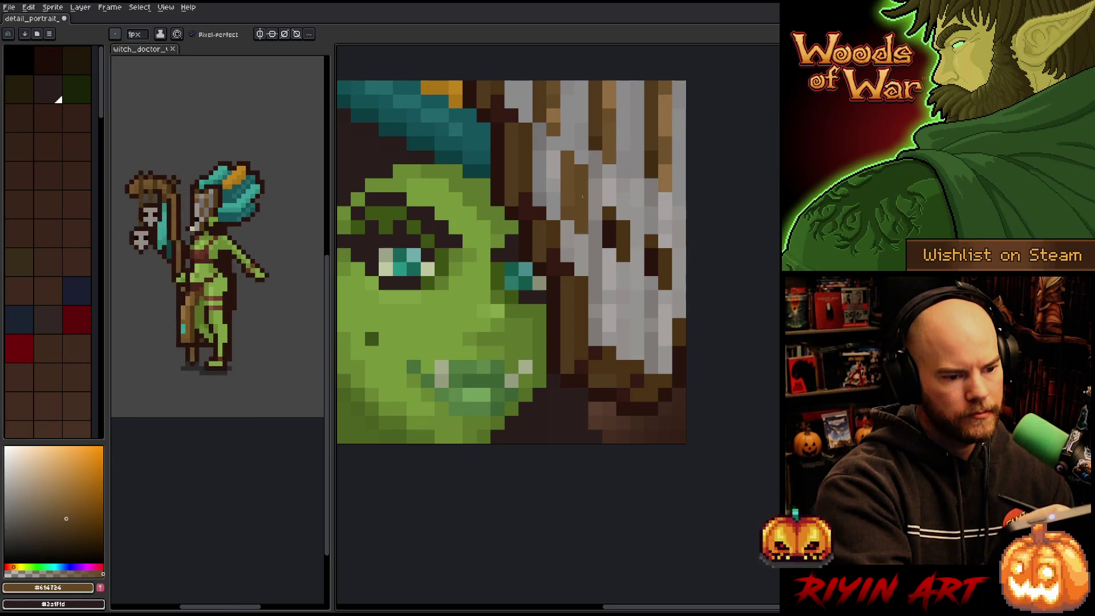
{"action": "left_click", "coordinate": [569, 213], "text": "alt"}
{"action": "left_click", "coordinate": [586, 212], "text": "alt"}
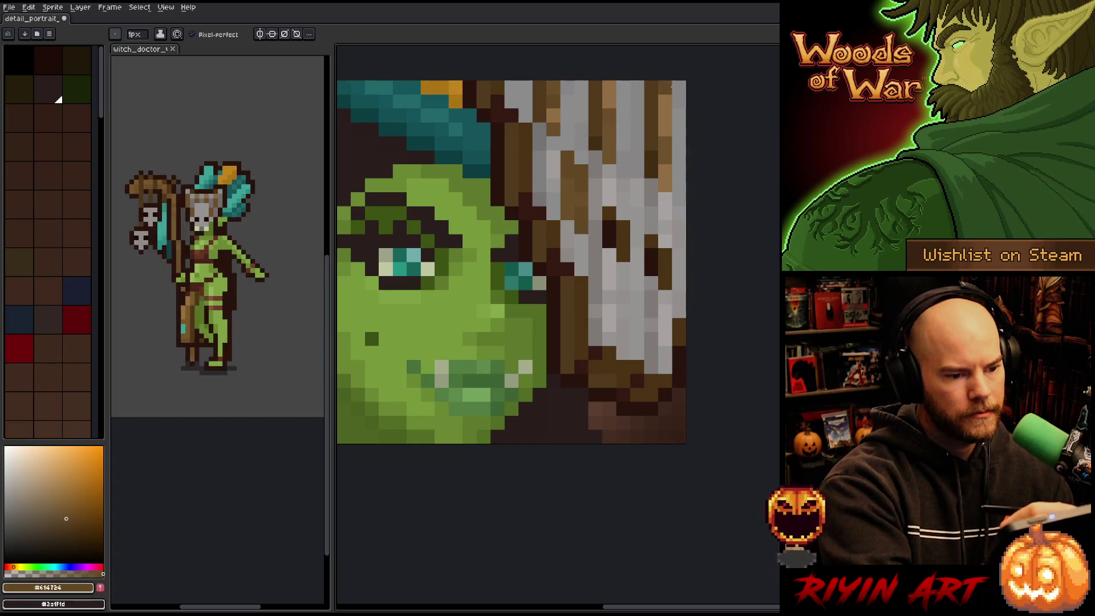
{"action": "left_click_drag", "start_coordinate": [670, 127], "coordinate": [674, 203]}
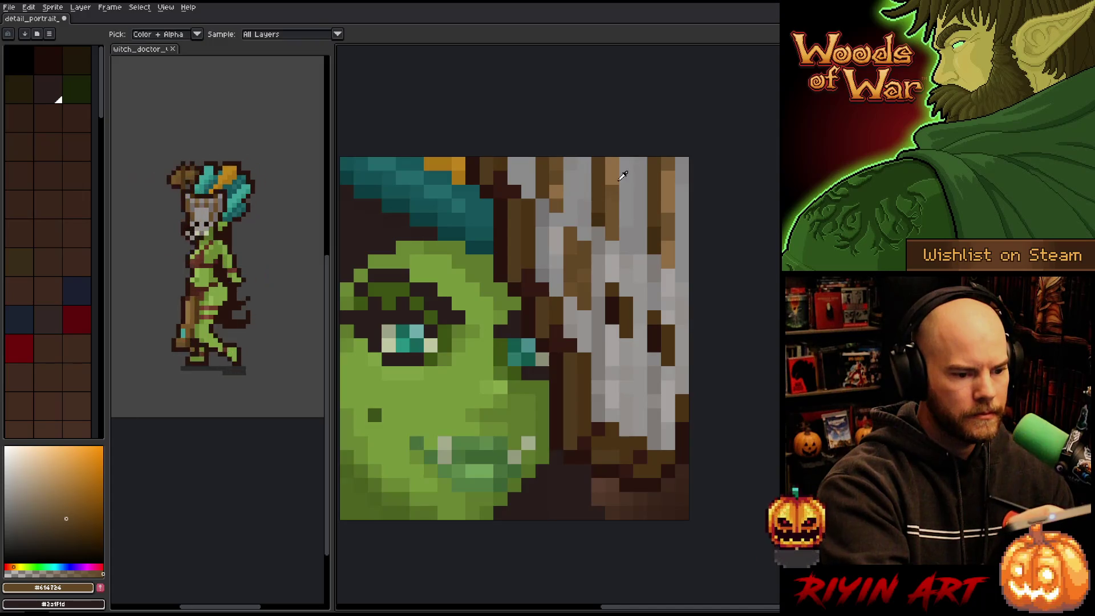
Pick a lighter tan, then sample the light and darker greys from the hair
{"action": "left_click", "coordinate": [611, 220], "text": "alt"}
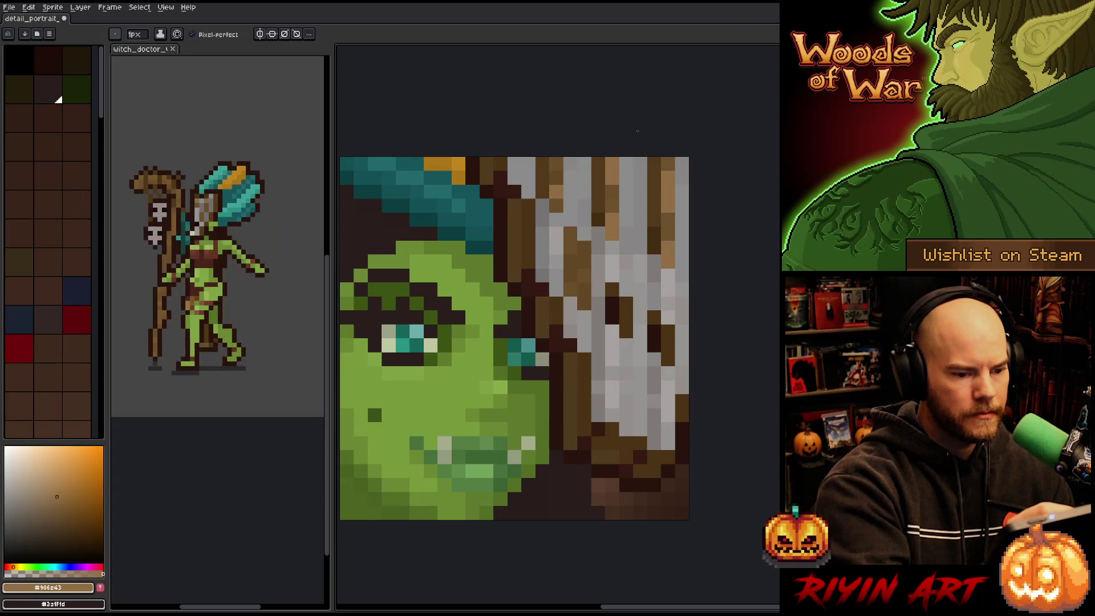
{"action": "key", "text": "alt"}
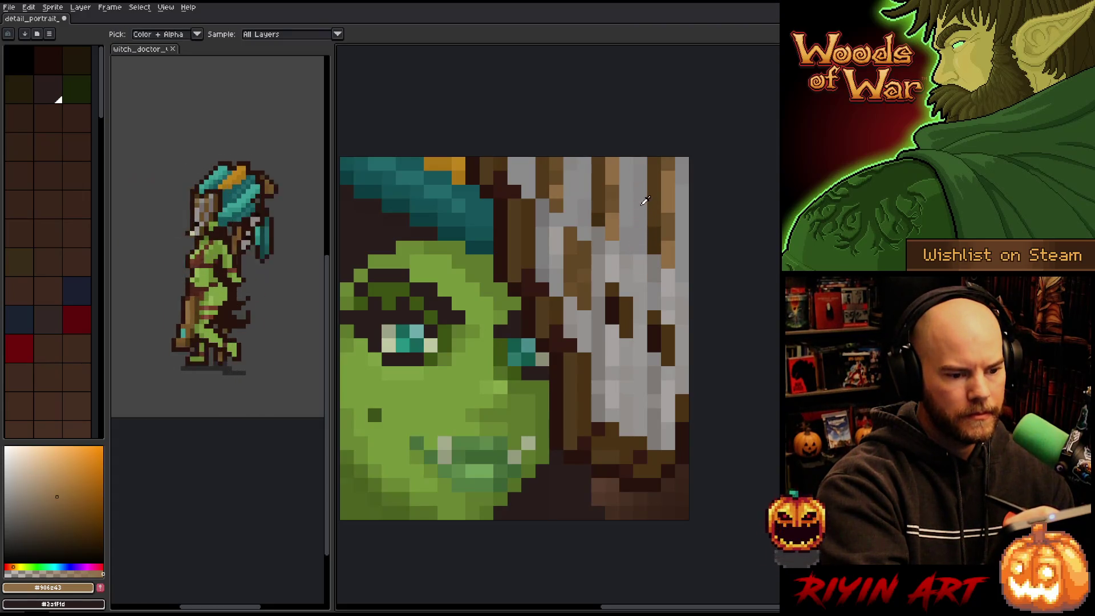
{"action": "left_click", "coordinate": [630, 211]}
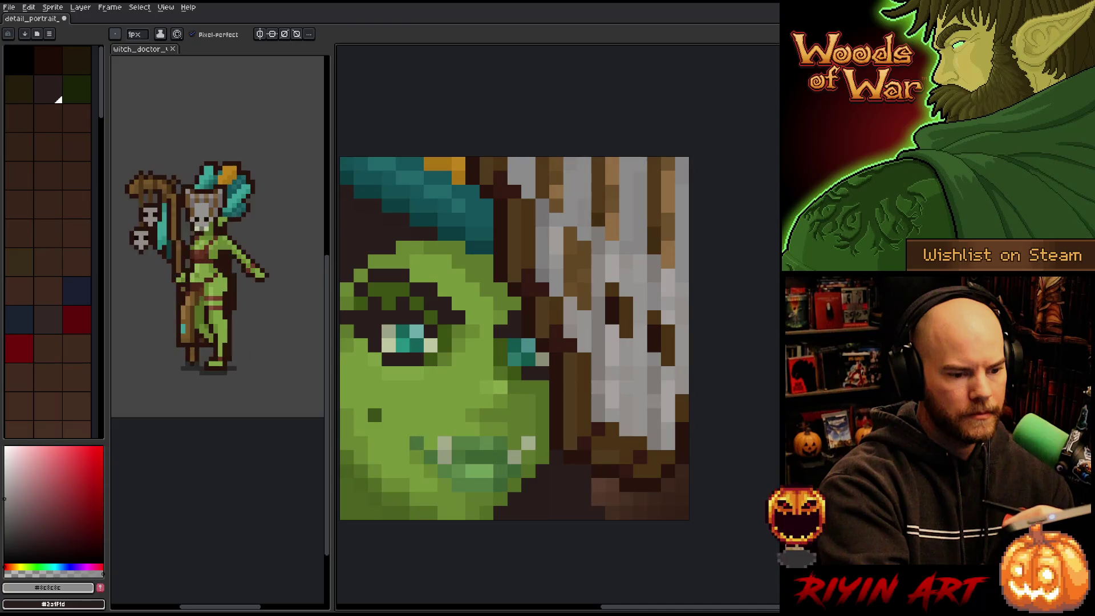
{"action": "left_click", "coordinate": [598, 193], "text": "alt"}
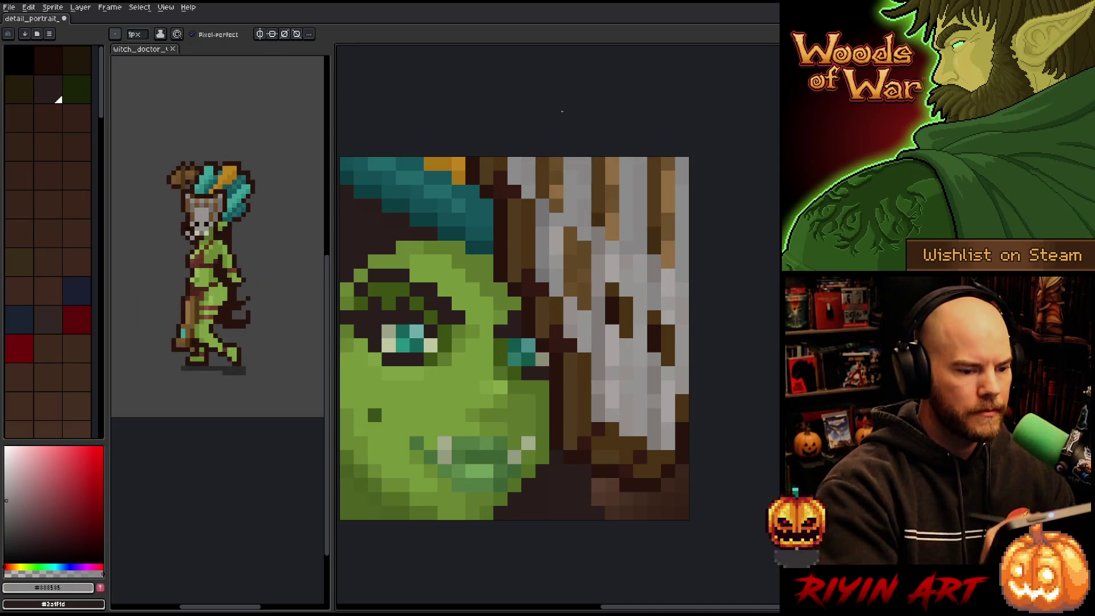
Save the portrait with Ctrl+S, then zoom out and back in to review it
{"action": "key", "text": "ctrl+s"}
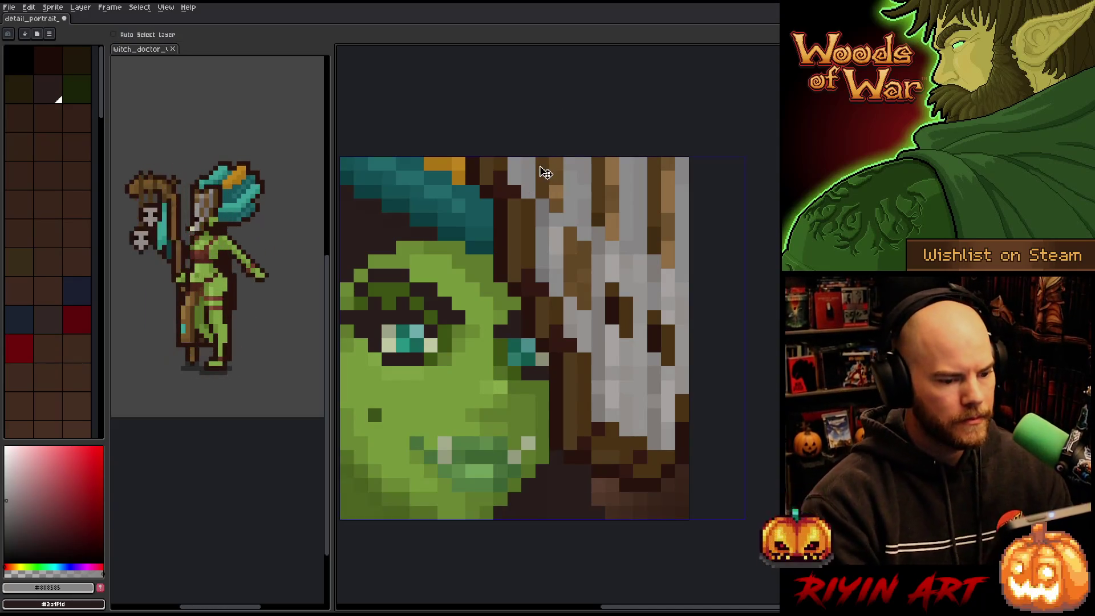
{"action": "scroll", "coordinate": [606, 262], "scroll_direction": "down", "scroll_amount": 3}
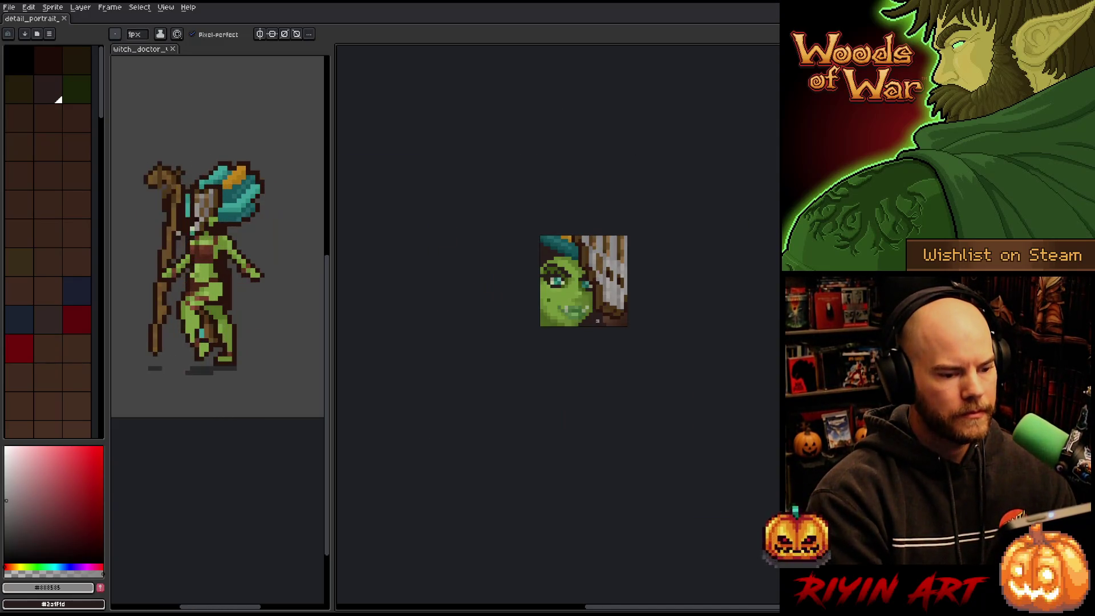
{"action": "scroll", "coordinate": [597, 320], "scroll_direction": "down", "scroll_amount": 2}
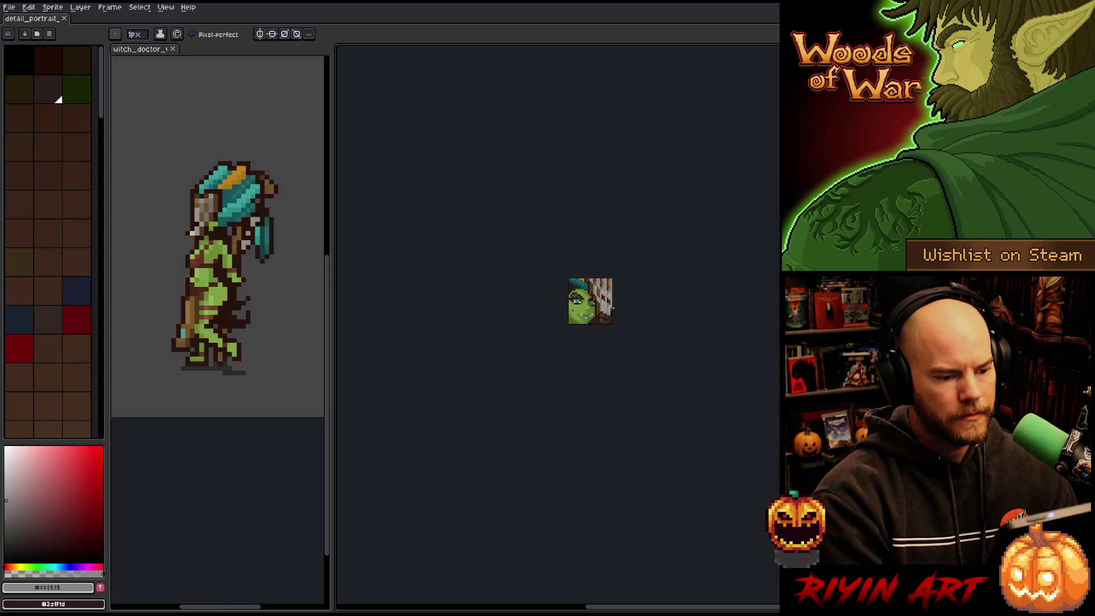
{"action": "scroll", "coordinate": [613, 323], "scroll_direction": "up", "scroll_amount": 1}
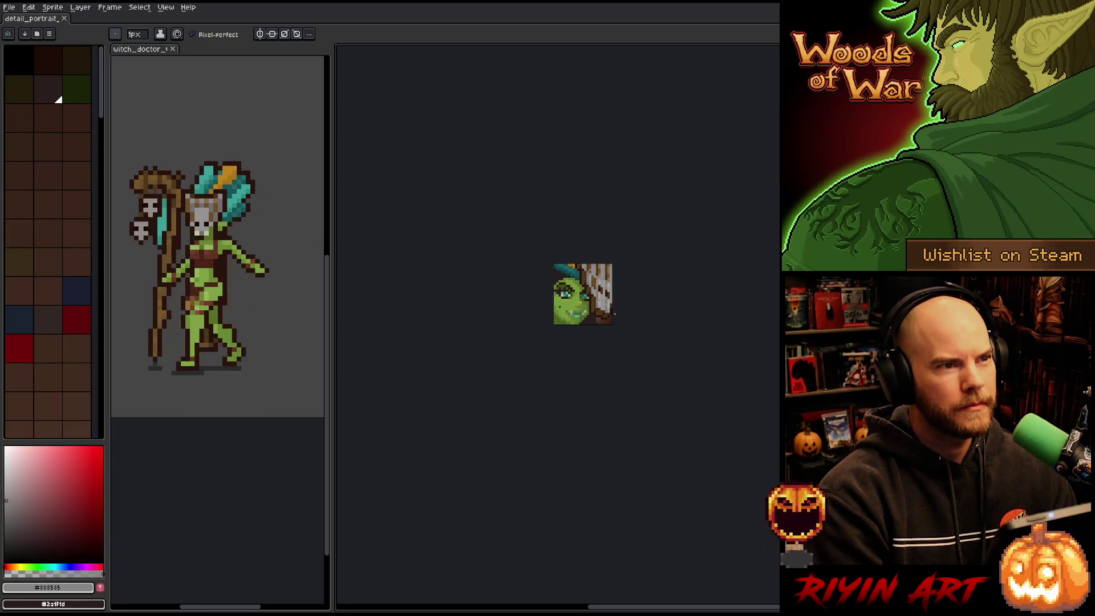
{"action": "scroll", "coordinate": [614, 313], "scroll_direction": "up", "scroll_amount": 1}
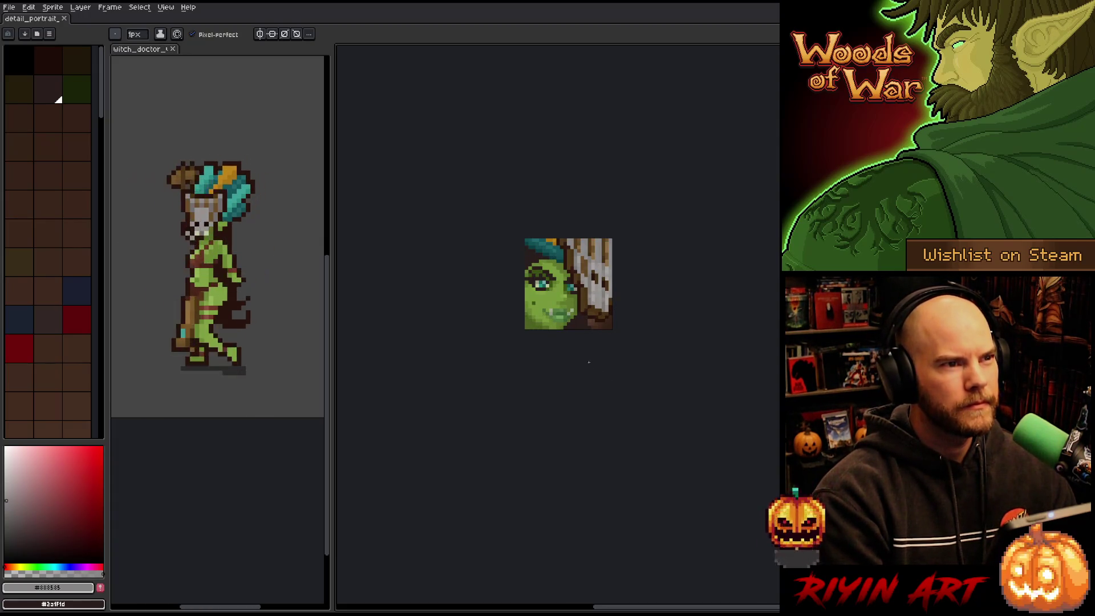
{"action": "scroll", "coordinate": [591, 333], "scroll_direction": "up", "scroll_amount": 1}
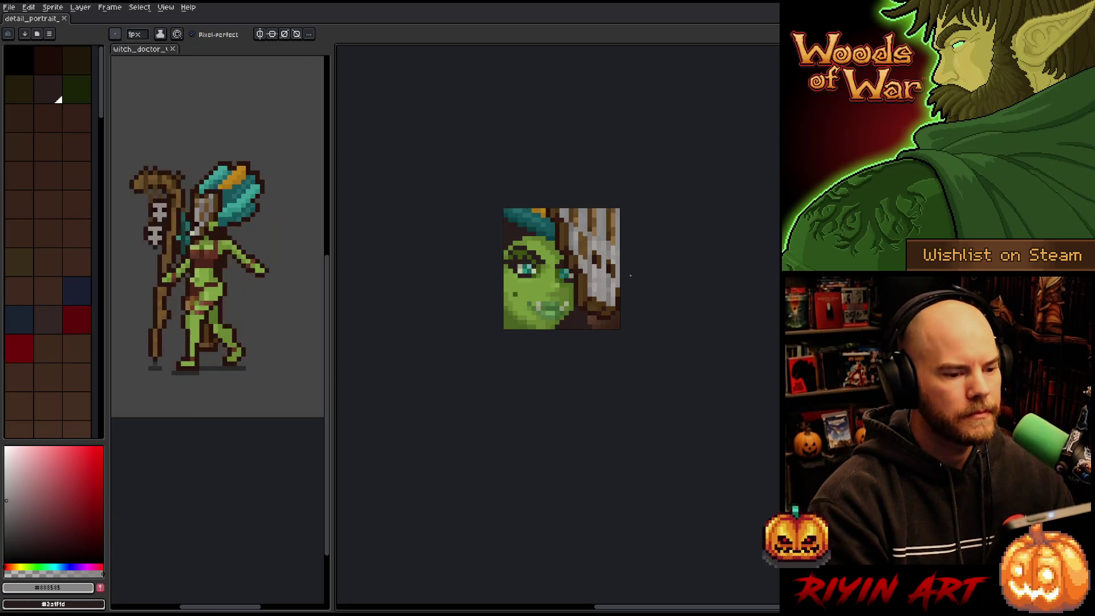
{"action": "scroll", "coordinate": [630, 281], "scroll_direction": "up", "scroll_amount": 1}
Sample the brown from the portrait as the drawing colour
{"action": "key", "text": "i"}
{"action": "left_click", "coordinate": [586, 220]}
{"action": "key", "text": "b"}
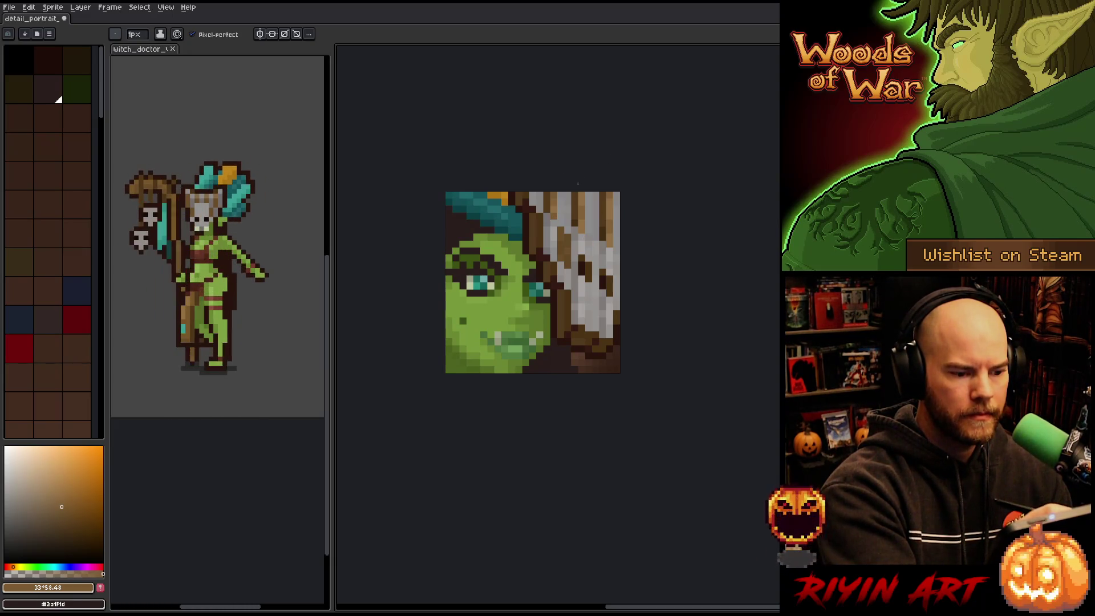
Sample the grey and a darker grey from the hair pixels
{"action": "left_click", "coordinate": [559, 230], "text": "alt"}
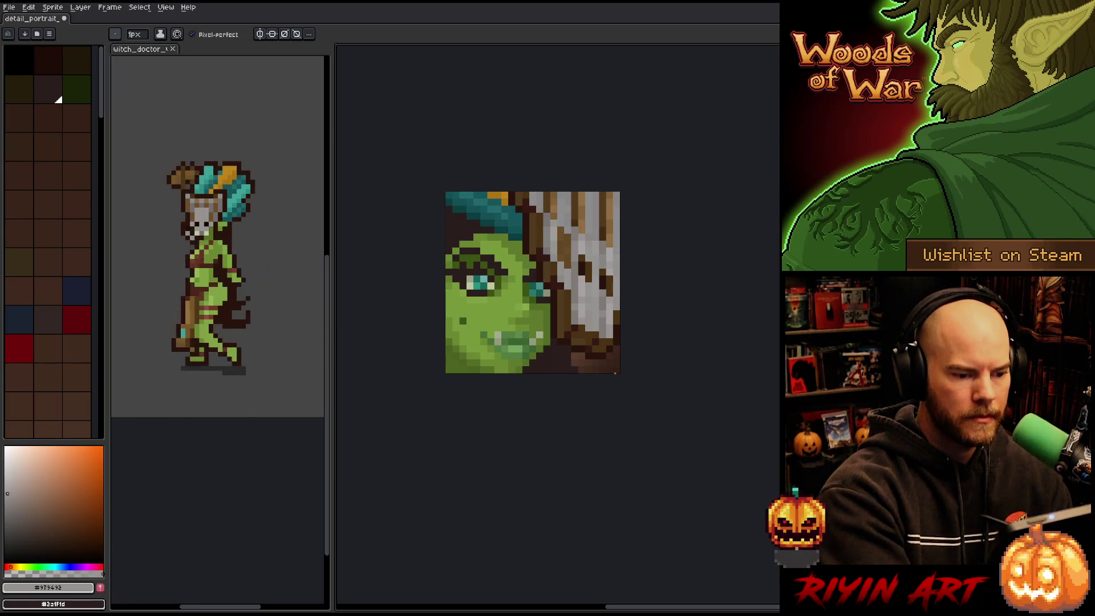
{"action": "key", "text": "alt"}
{"action": "left_click", "coordinate": [578, 275], "text": "alt"}
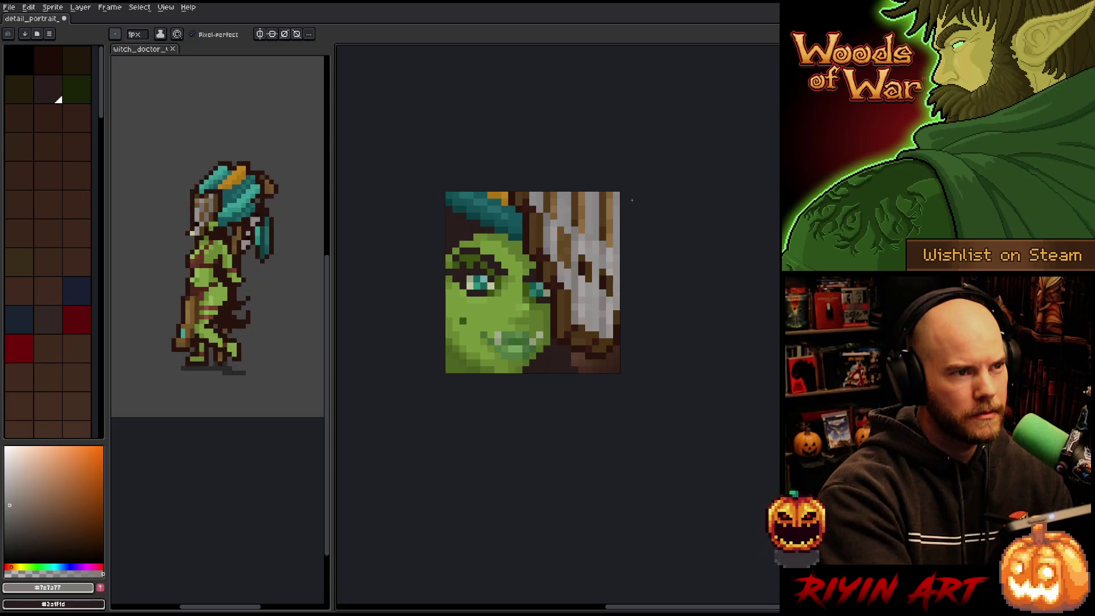
Select a narrow hair column, stretch it left across the light strip, and open Hue/Saturation
{"action": "key", "text": "m"}
{"action": "left_click_drag", "start_coordinate": [599, 192], "coordinate": [604, 340]}
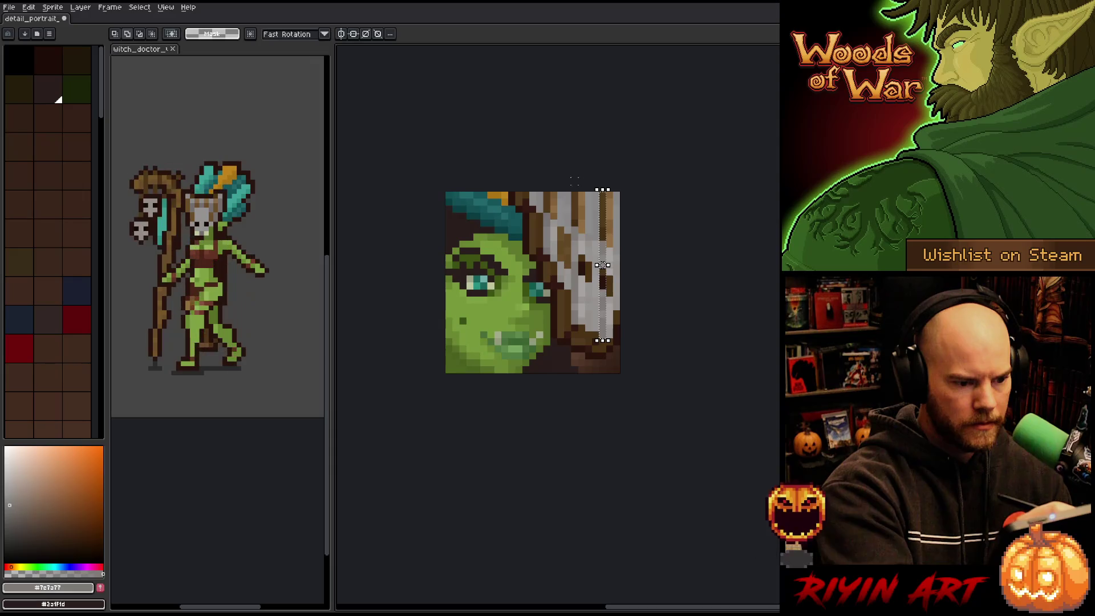
{"action": "left_click_drag", "start_coordinate": [597, 265], "coordinate": [541, 264]}
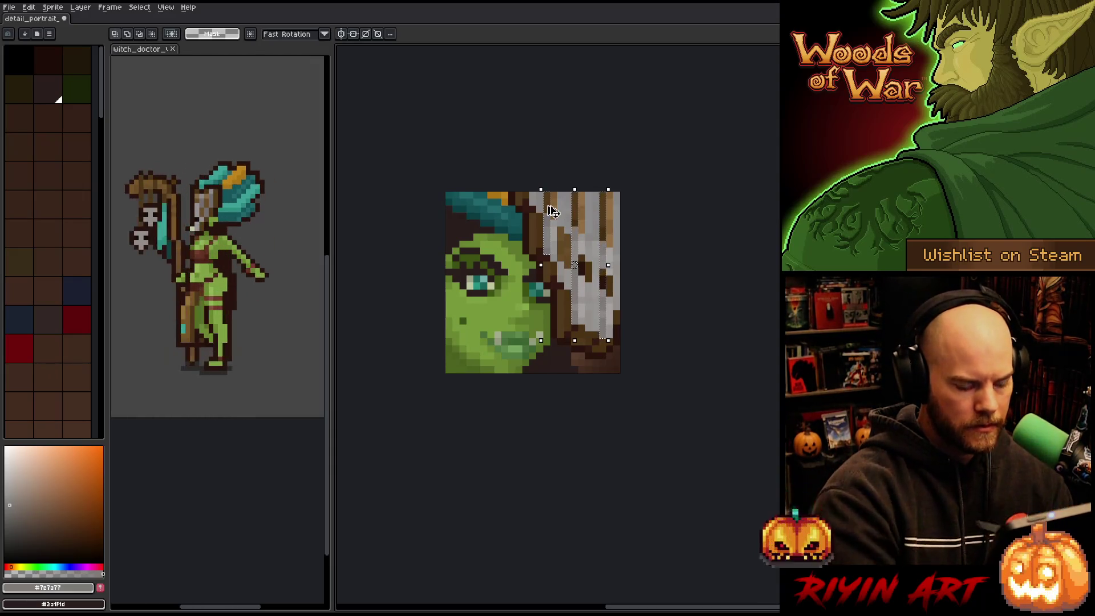
{"action": "key", "text": "ctrl+u"}
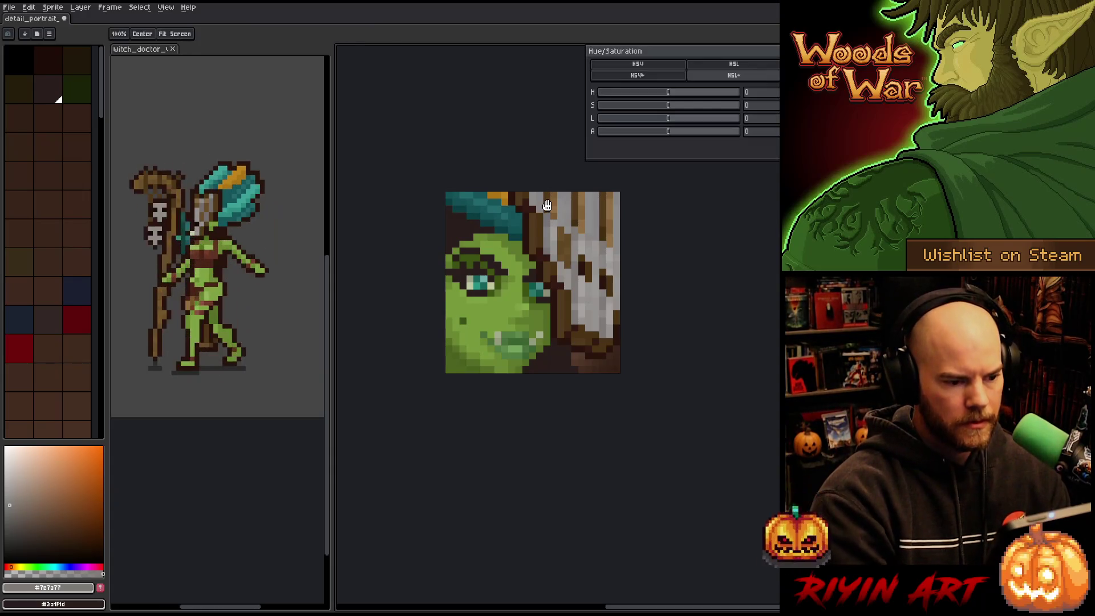
Apply a Hue/Saturation lightness of +20 to the selected bone strands
{"action": "left_click_drag", "start_coordinate": [666, 123], "coordinate": [670, 124]}
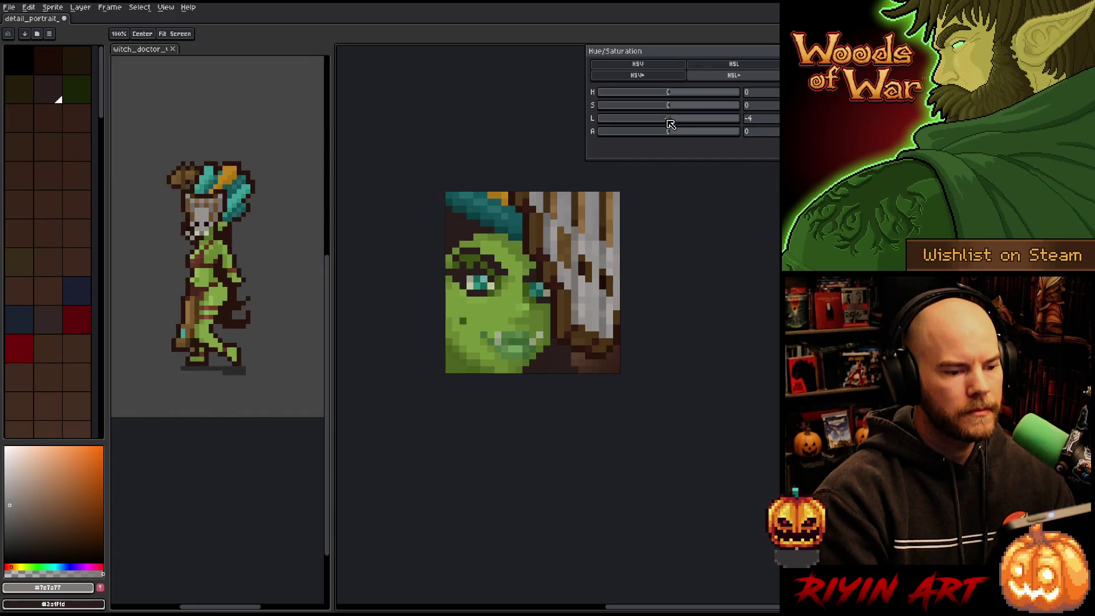
{"action": "scroll", "coordinate": [636, 351], "scroll_direction": "down", "scroll_amount": 3}
{"action": "scroll", "coordinate": [649, 359], "scroll_direction": "down", "scroll_amount": 1}
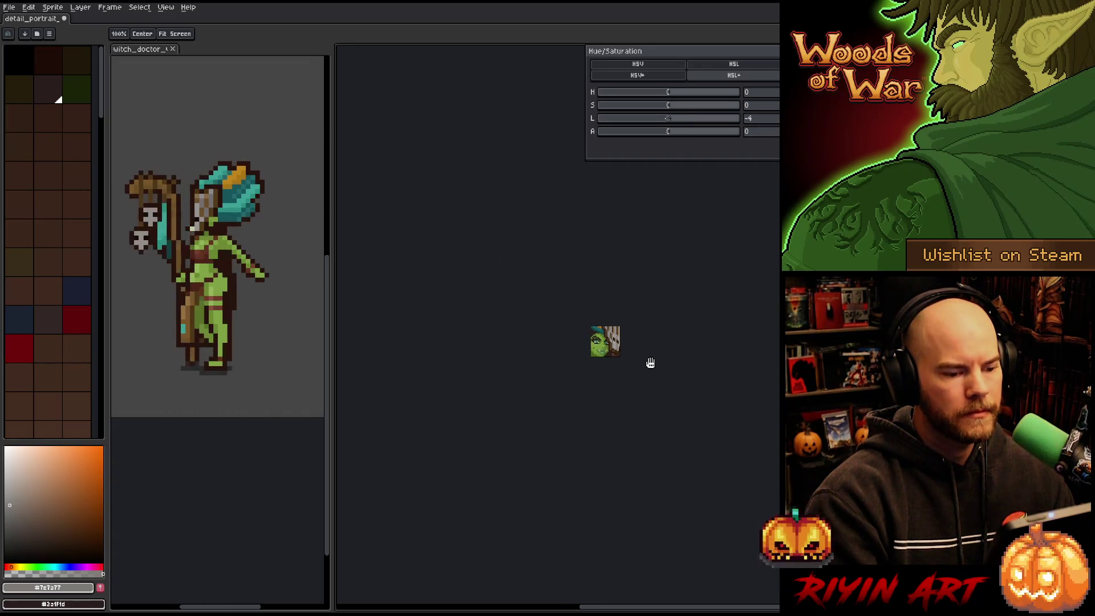
{"action": "scroll", "coordinate": [624, 345], "scroll_direction": "up", "scroll_amount": 4}
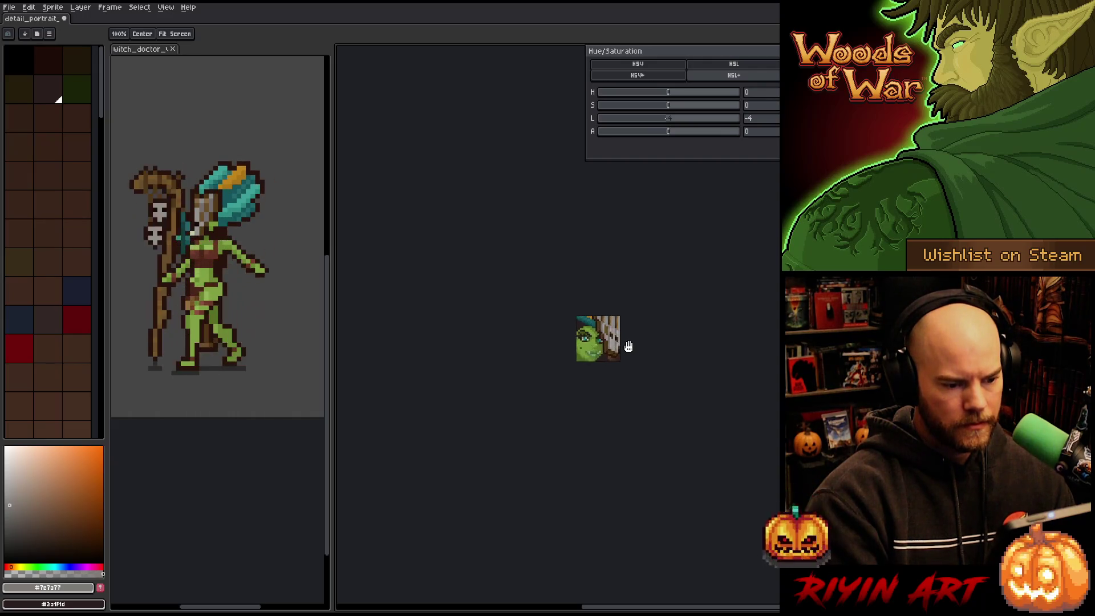
{"action": "mouse_move", "coordinate": [673, 121]}
{"action": "left_mouse_down"}
{"action": "mouse_move", "coordinate": [698, 119]}
{"action": "mouse_move", "coordinate": [682, 118]}
{"action": "left_mouse_up"}
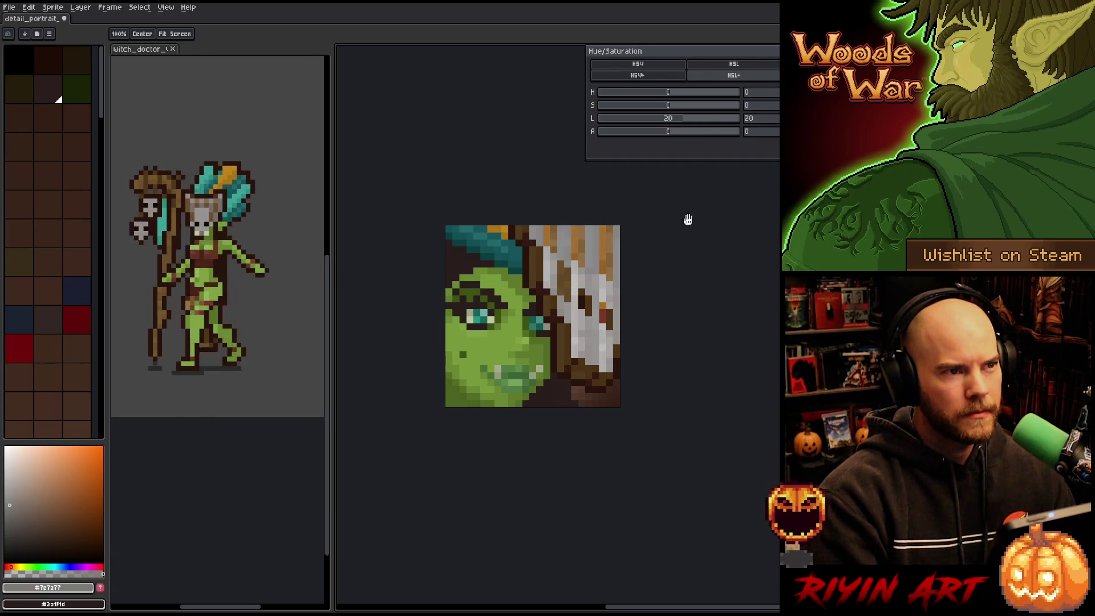
{"action": "scroll", "coordinate": [682, 302], "scroll_direction": "down", "scroll_amount": 3}
{"action": "scroll", "coordinate": [701, 323], "scroll_direction": "up", "scroll_amount": 1}
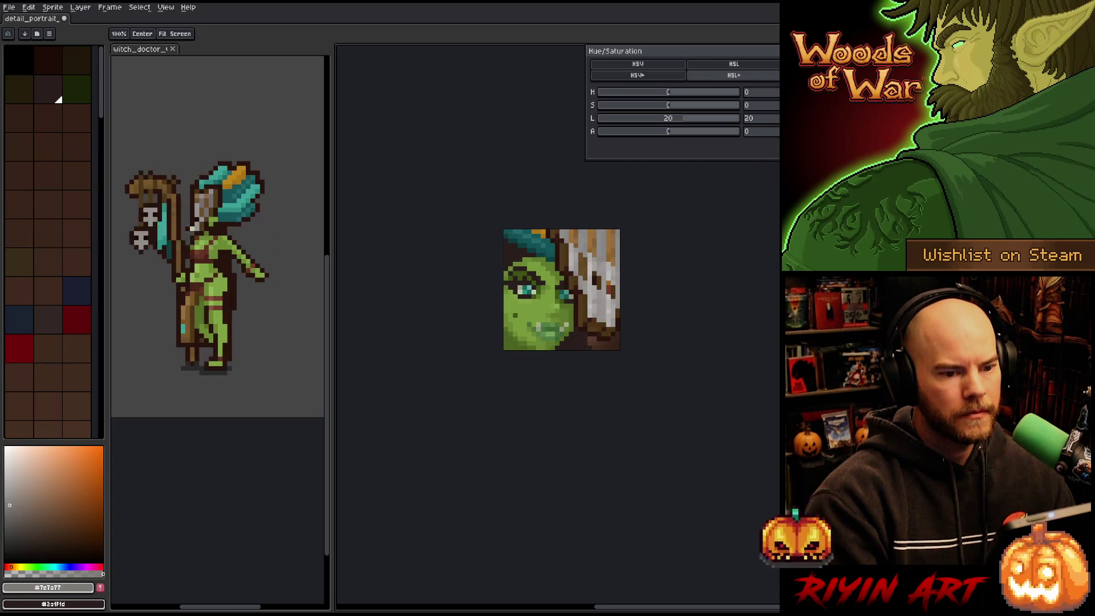
{"action": "key", "text": "Return"}
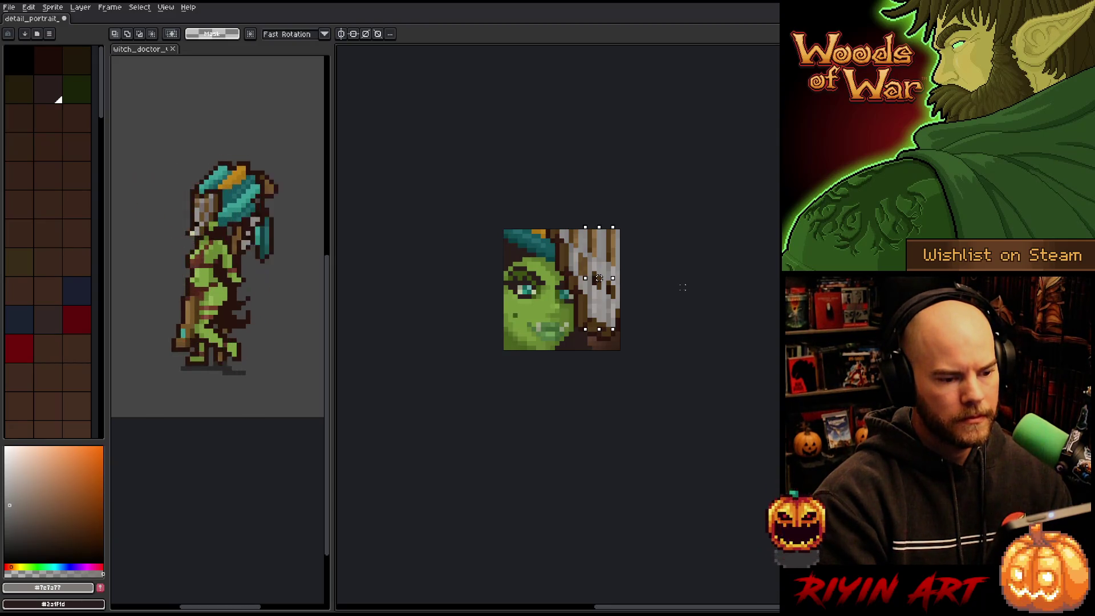
Drop the selection, then return to the Pencil and sample a dark brown from the portrait
{"action": "key", "text": "ctrl+d"}
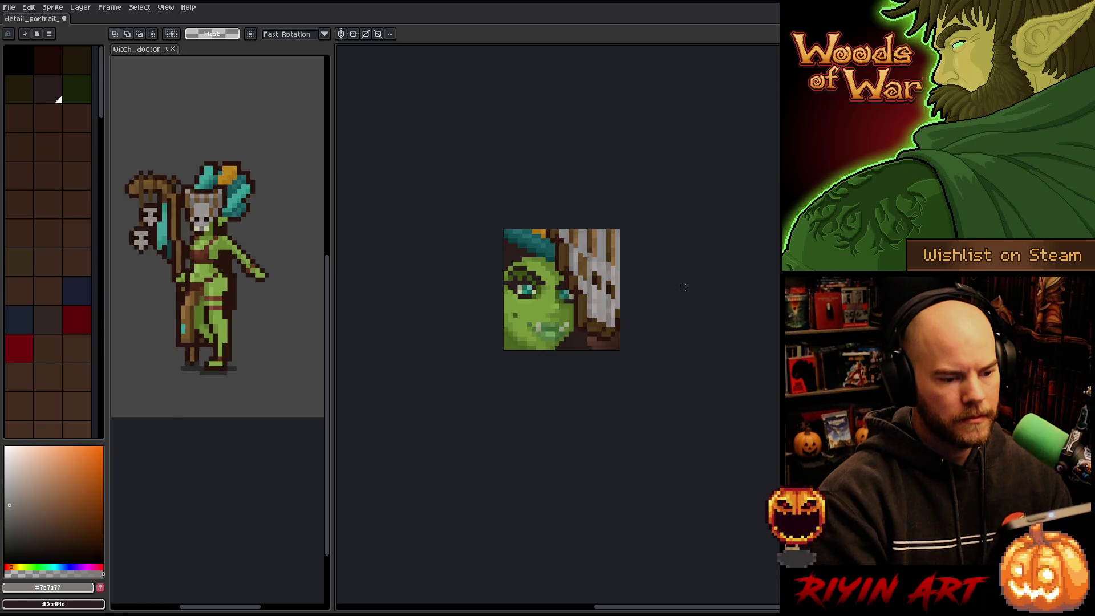
{"action": "scroll", "coordinate": [682, 287], "scroll_direction": "up", "scroll_amount": 2}
{"action": "scroll", "coordinate": [620, 175], "scroll_direction": "down", "scroll_amount": 1}
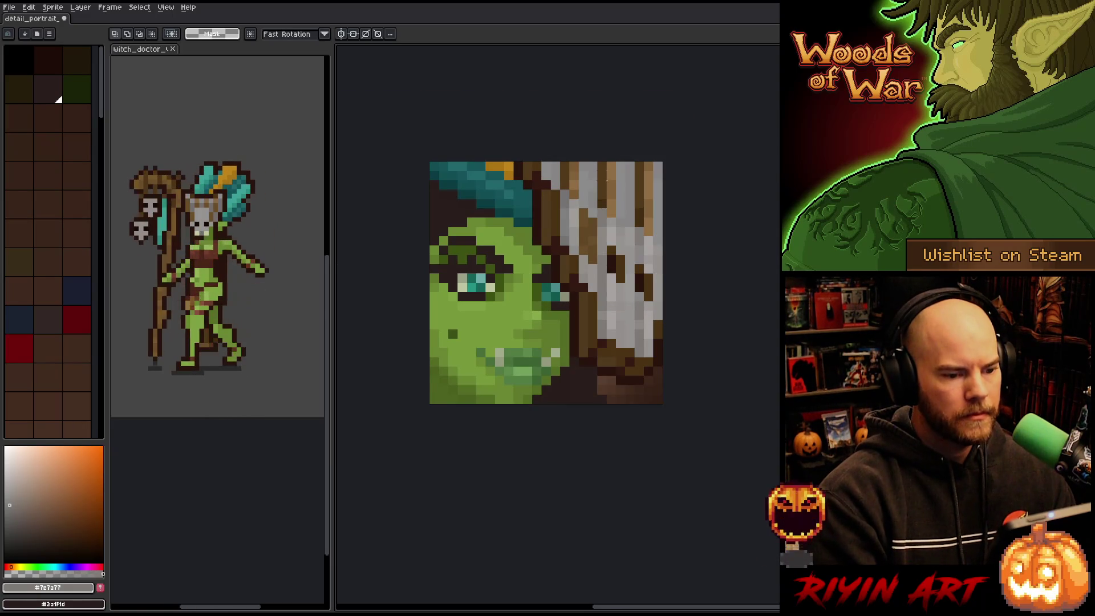
{"action": "scroll", "coordinate": [614, 181], "scroll_direction": "up", "scroll_amount": 1}
{"action": "key", "text": "b"}
{"action": "left_click", "coordinate": [651, 243], "text": "alt"}
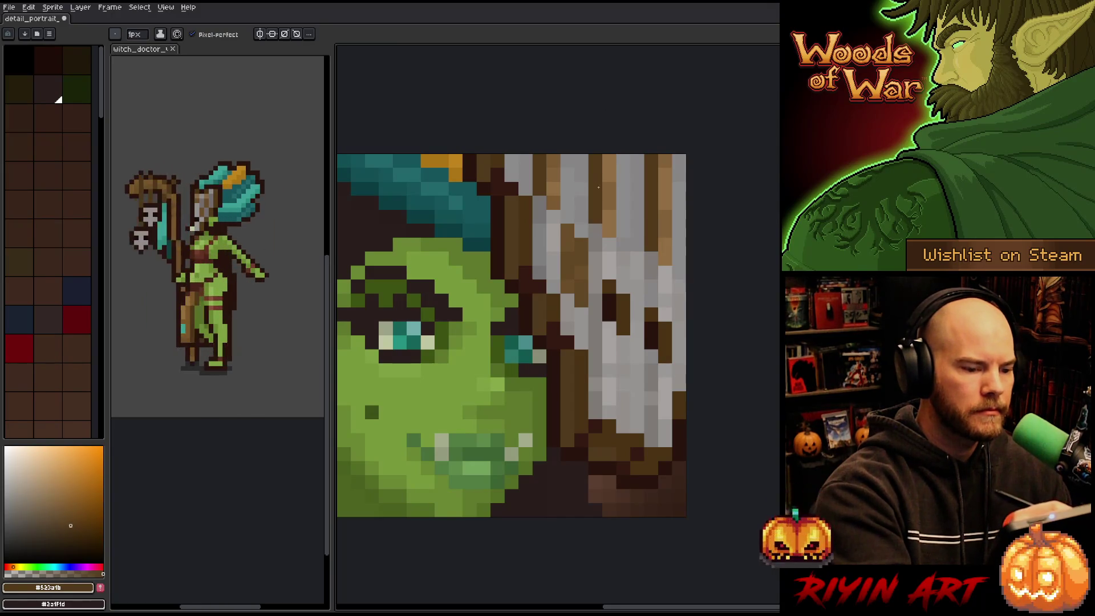
Sample brown shades from the portrait, ending on a different brown
{"action": "left_click", "coordinate": [660, 222], "text": "alt"}
{"action": "left_click", "coordinate": [659, 229], "text": "alt"}
{"action": "left_click", "coordinate": [657, 231], "text": "alt"}
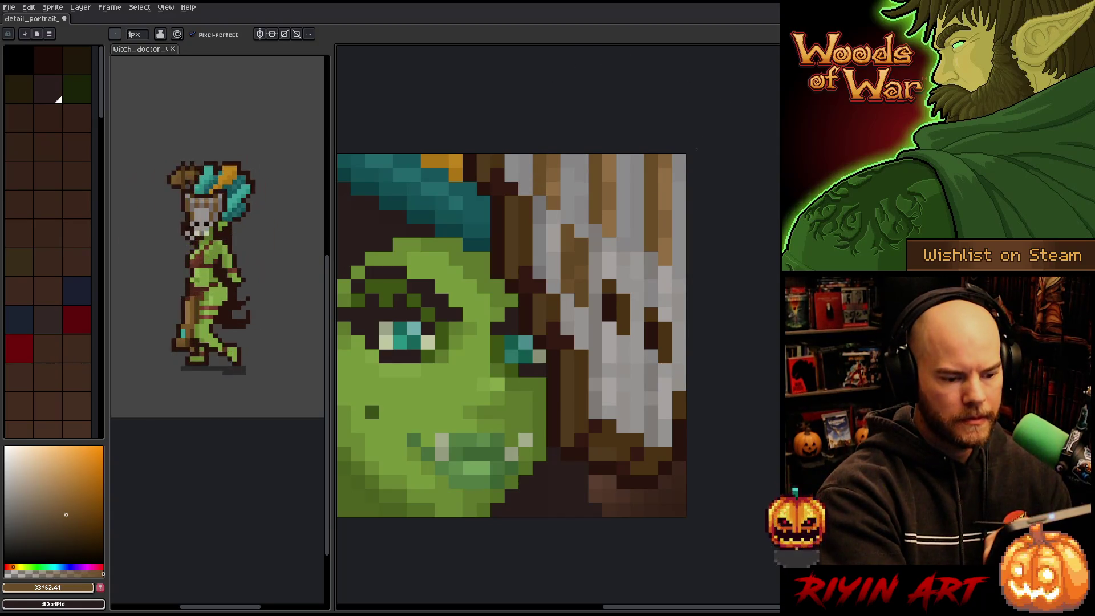
Zoom and pan the view to centre the witch doctor's face for inspection
{"action": "scroll", "coordinate": [658, 411], "scroll_direction": "down", "scroll_amount": 3}
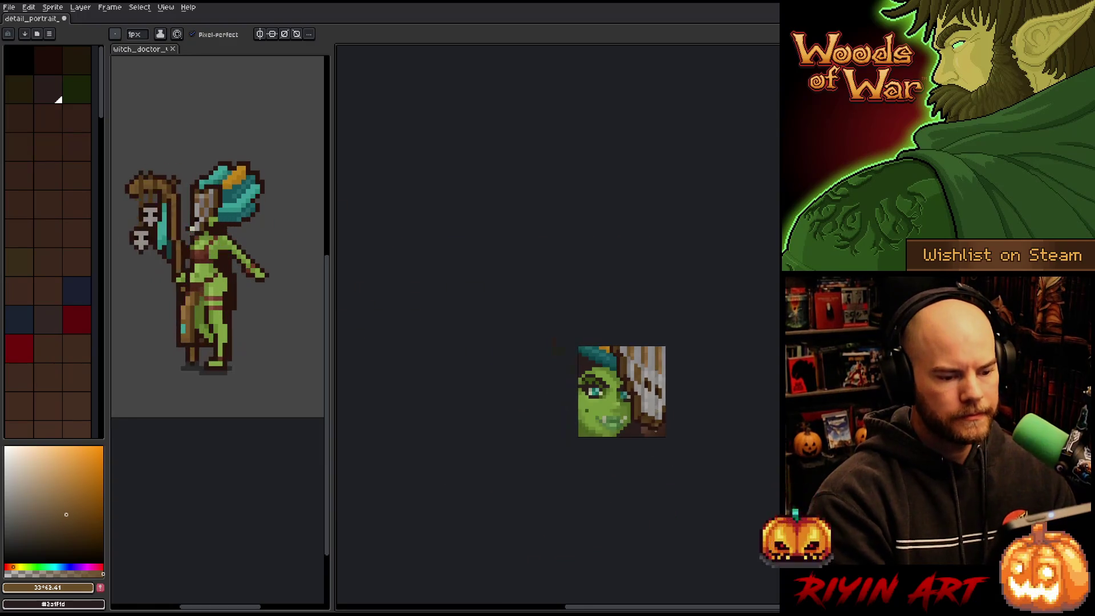
{"action": "left_click_drag", "start_coordinate": [655, 483], "coordinate": [599, 384]}
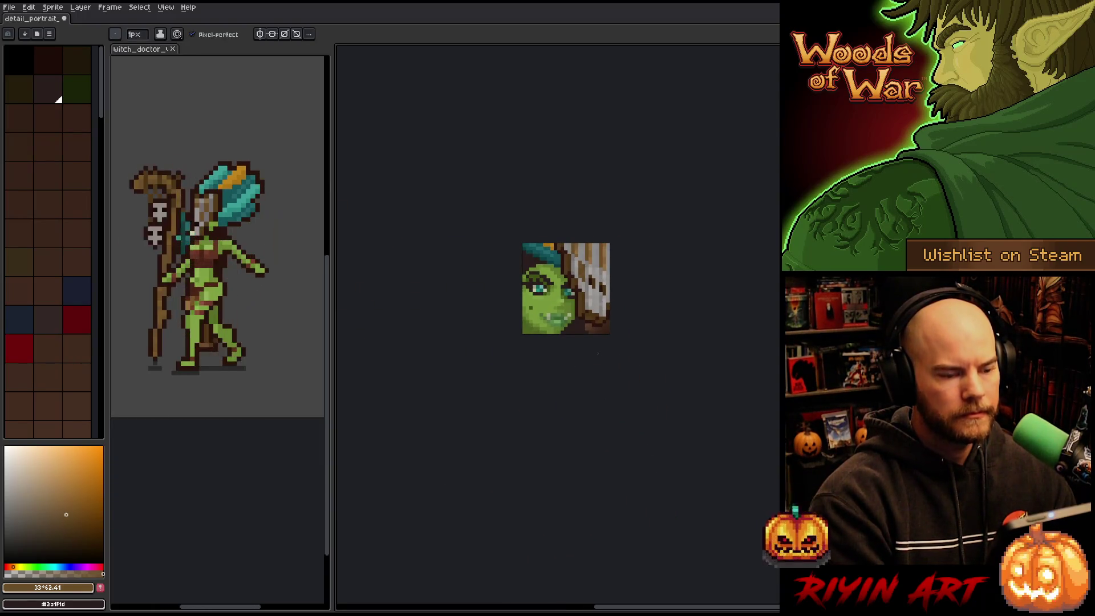
{"action": "scroll", "coordinate": [630, 324], "scroll_direction": "up", "scroll_amount": 1}
{"action": "scroll", "coordinate": [534, 334], "scroll_direction": "down", "scroll_amount": 1}
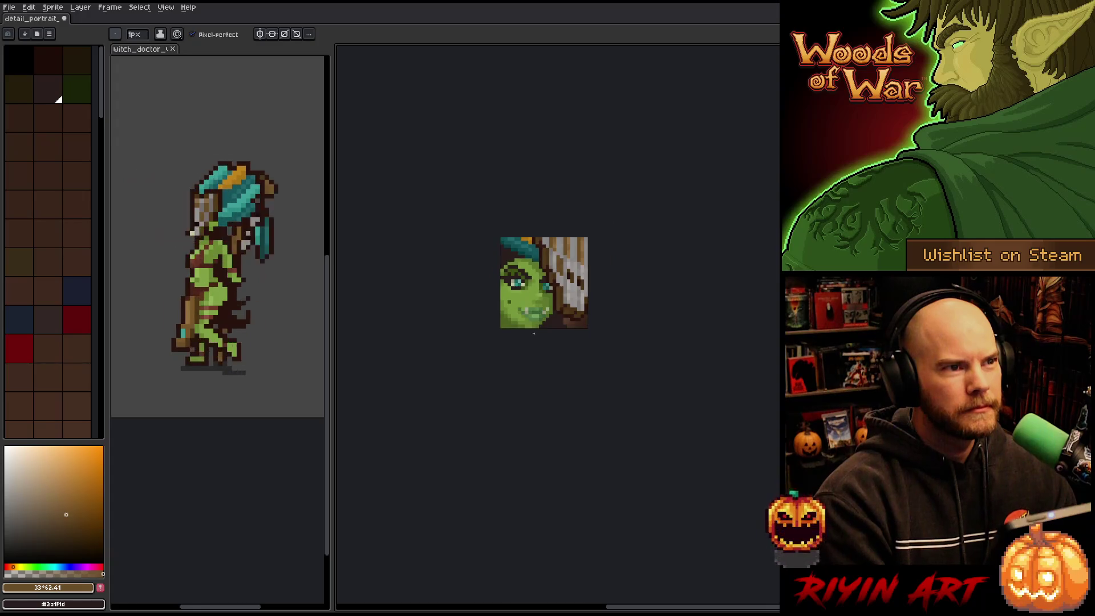
{"action": "scroll", "coordinate": [537, 335], "scroll_direction": "up", "scroll_amount": 1}
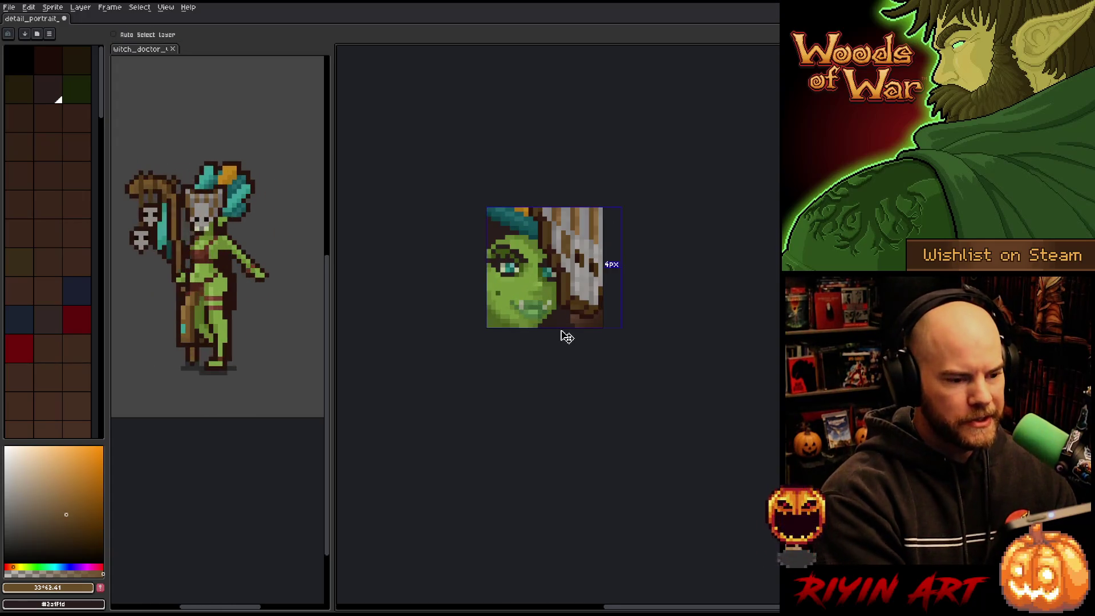
{"action": "scroll", "coordinate": [561, 328], "scroll_direction": "up", "scroll_amount": 1}
{"action": "left_click_drag", "start_coordinate": [524, 352], "coordinate": [559, 453]}
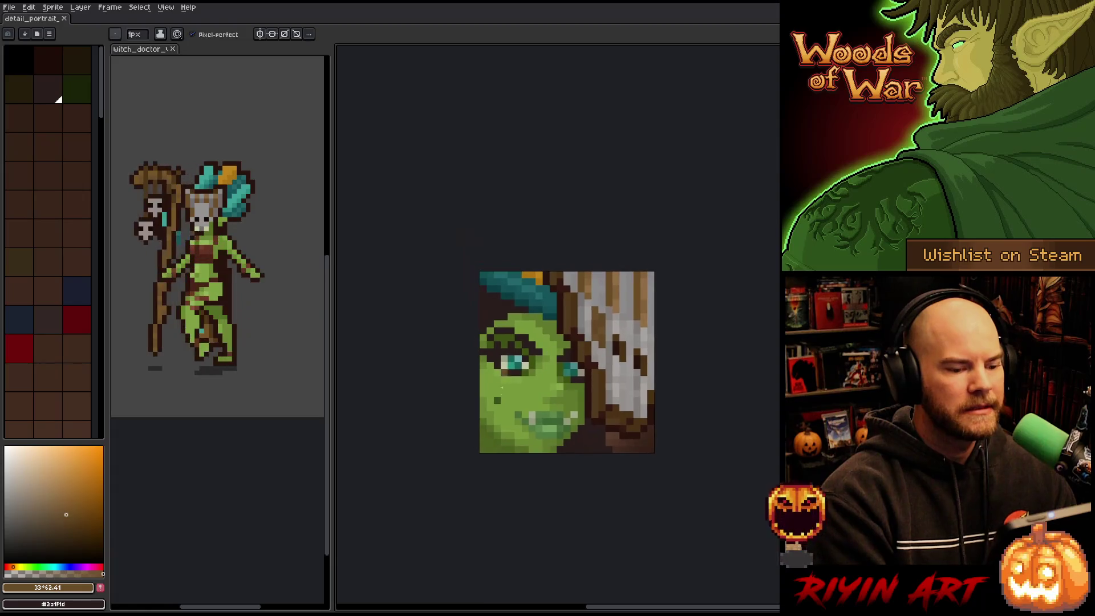
{"action": "scroll", "coordinate": [533, 441], "scroll_direction": "down", "scroll_amount": 3}
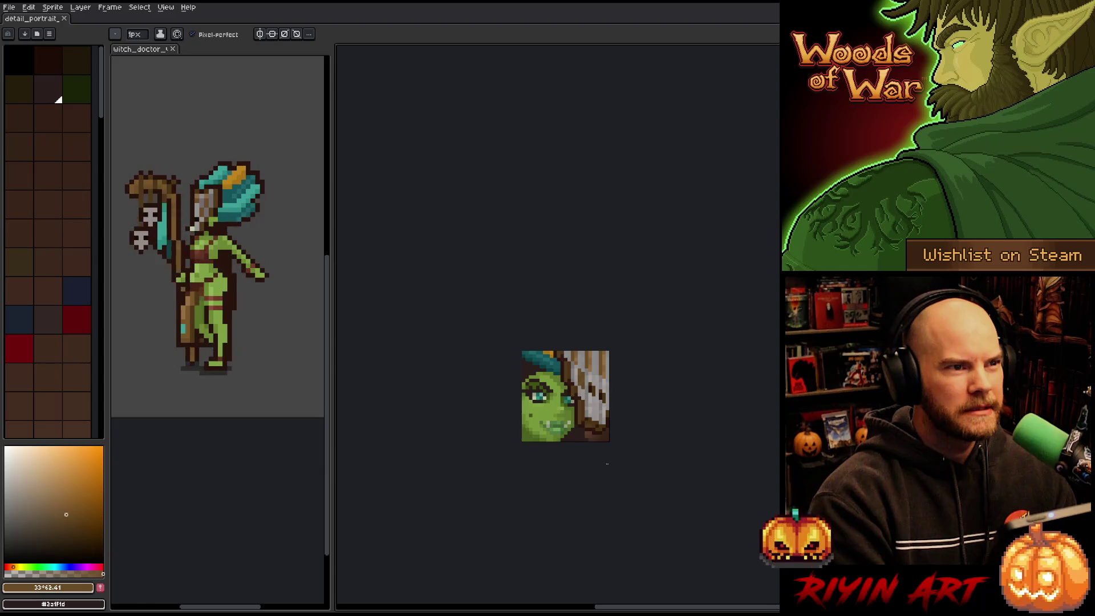
{"action": "scroll", "coordinate": [607, 463], "scroll_direction": "up", "scroll_amount": 1}
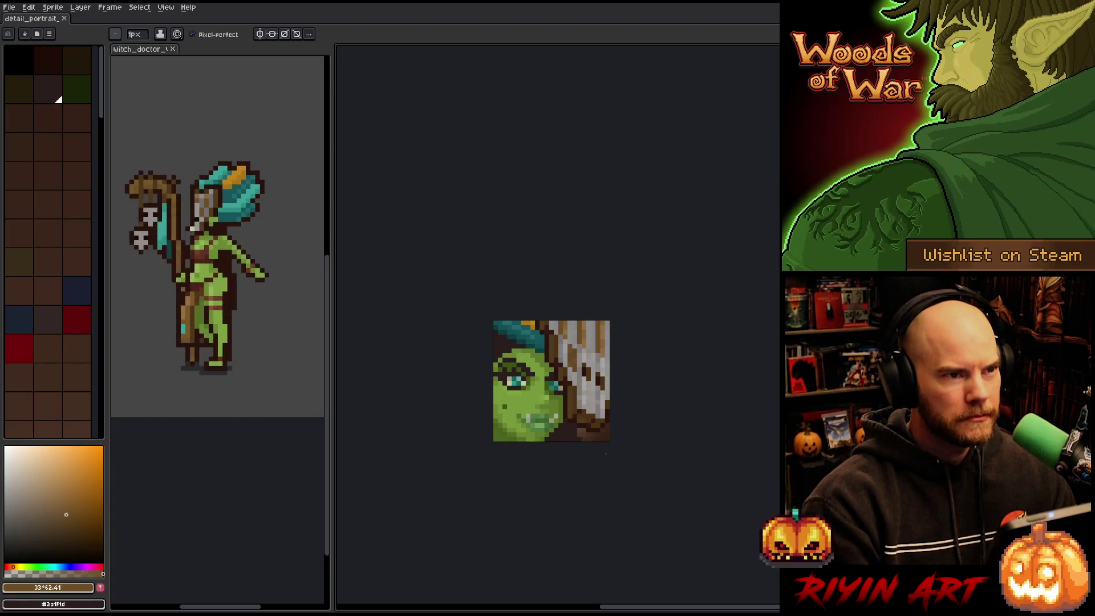
{"action": "scroll", "coordinate": [606, 454], "scroll_direction": "up", "scroll_amount": 1}
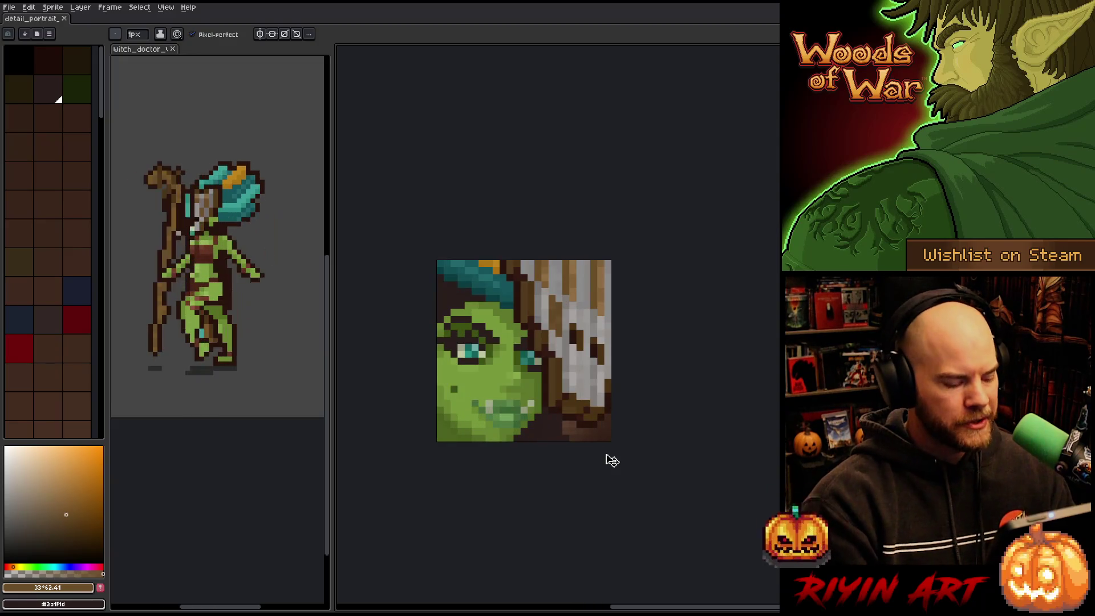
Export the portrait sprite sheet to detail_portrait.png, confirming the overwrite
{"action": "left_click", "coordinate": [9, 7]}
{"action": "mouse_move", "coordinate": [39, 94]}
{"action": "left_click", "coordinate": [131, 104]}
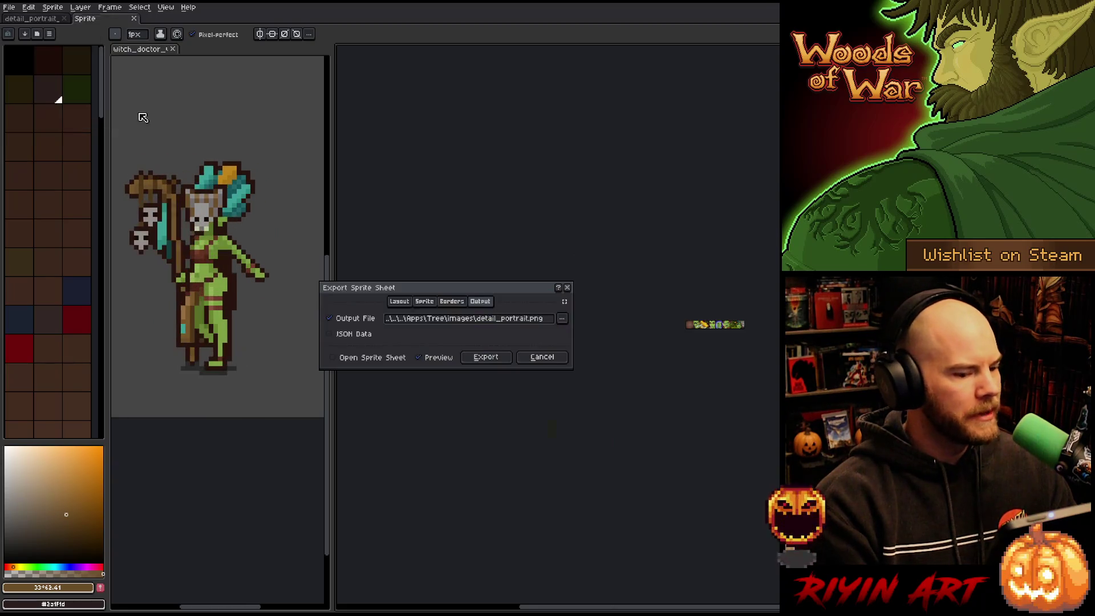
{"action": "scroll", "coordinate": [764, 325], "scroll_direction": "up", "scroll_amount": 3}
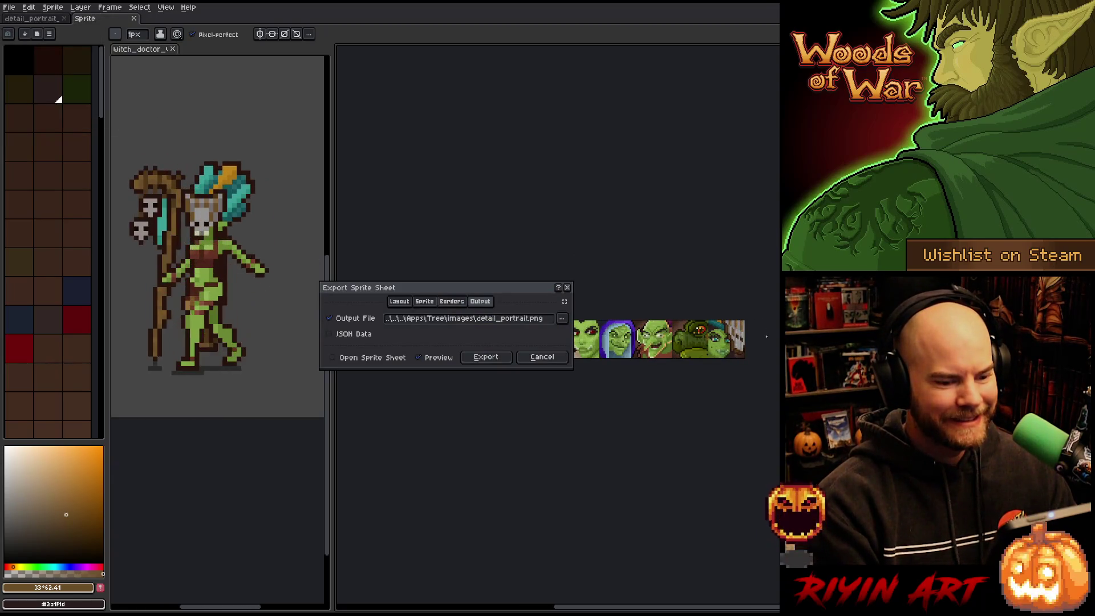
{"action": "left_click", "coordinate": [503, 358]}
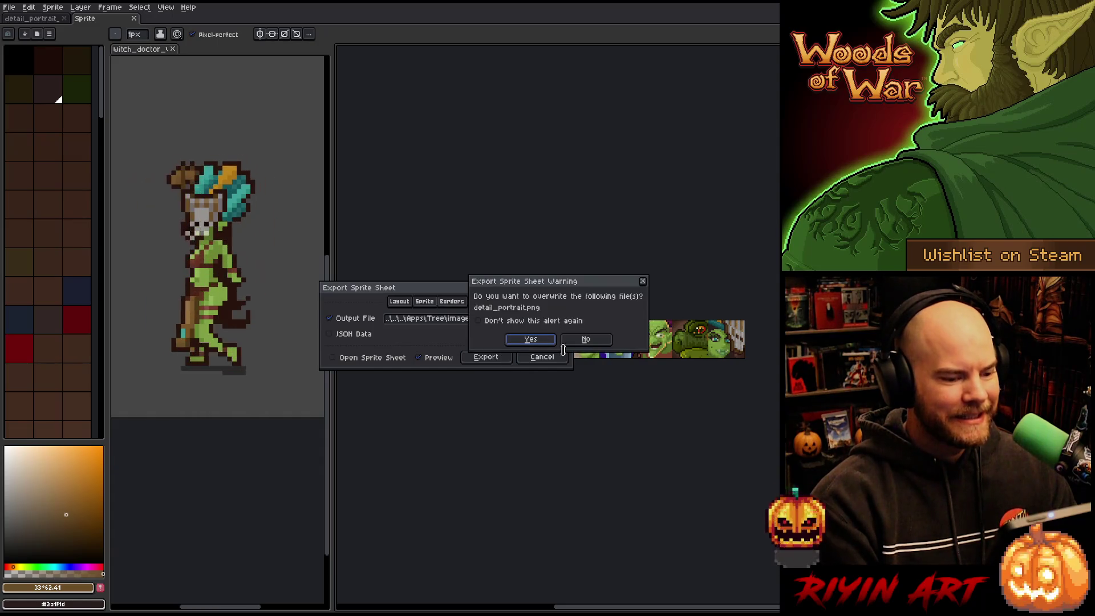
{"action": "left_click", "coordinate": [530, 340]}
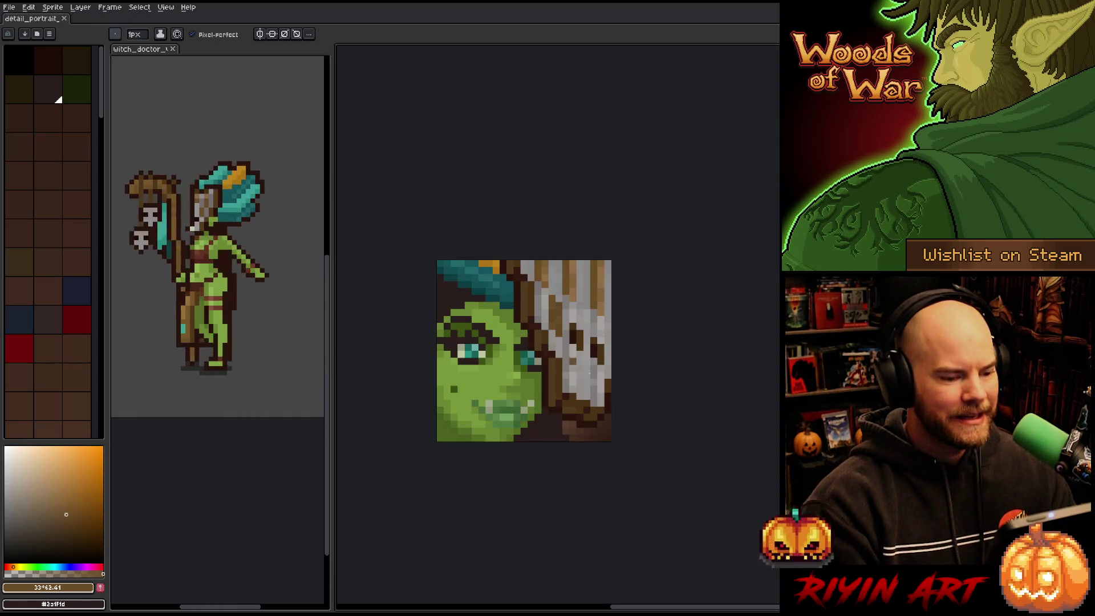
Switch to the Move tool (V) and zoom in to review the finished portrait
{"action": "scroll", "coordinate": [580, 374], "scroll_direction": "down", "scroll_amount": 3}
{"action": "scroll", "coordinate": [614, 385], "scroll_direction": "up", "scroll_amount": 1}
{"action": "scroll", "coordinate": [624, 383], "scroll_direction": "up", "scroll_amount": 2}
{"action": "scroll", "coordinate": [624, 383], "scroll_direction": "down", "scroll_amount": 1}
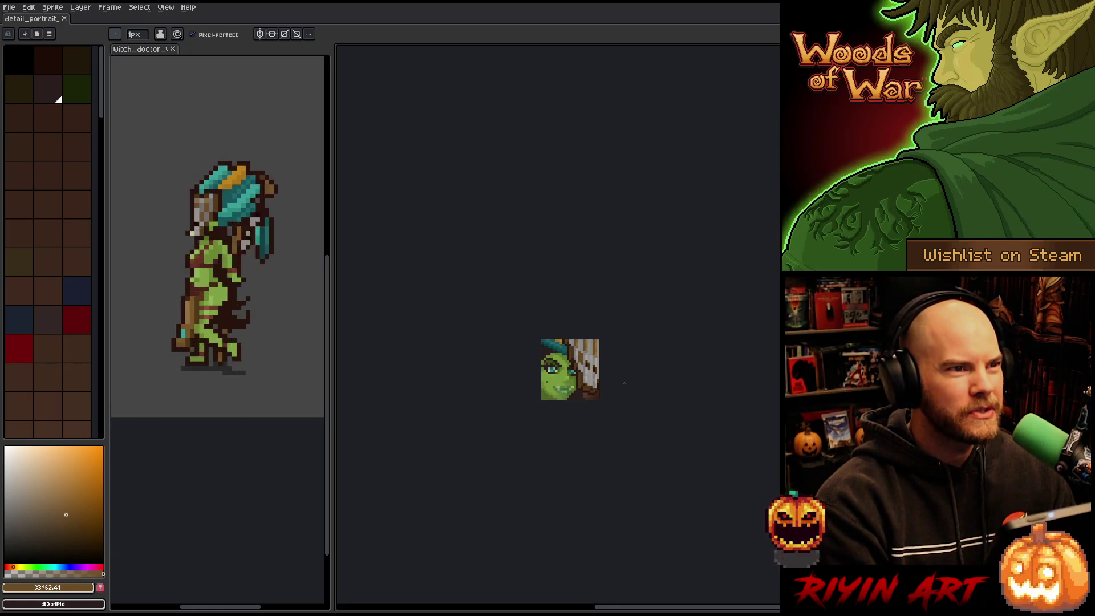
{"action": "key", "text": "v"}
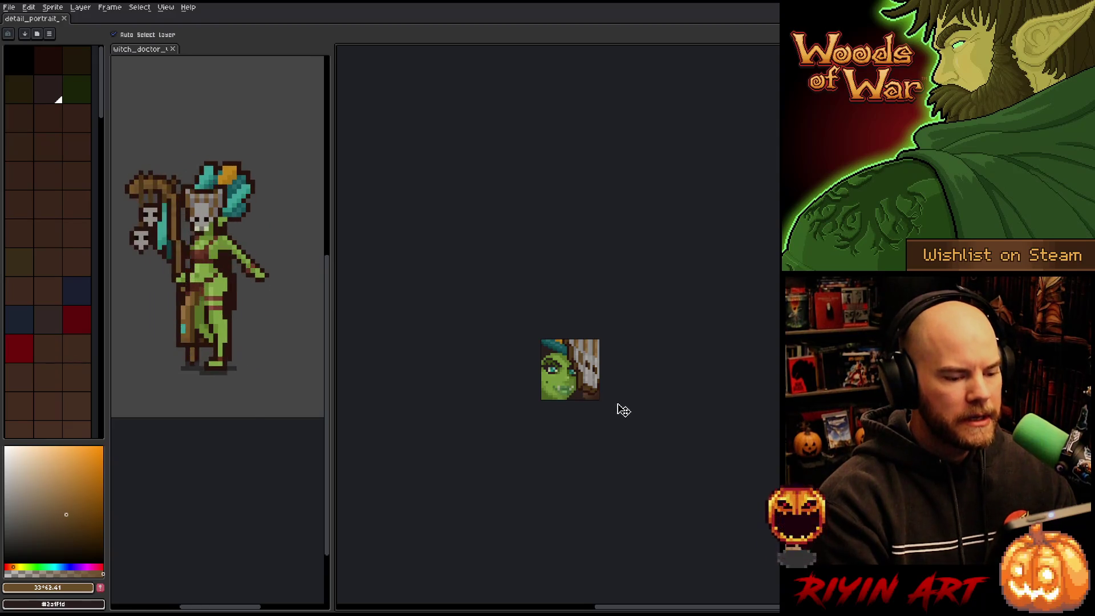
{"action": "scroll", "coordinate": [624, 401], "scroll_direction": "up", "scroll_amount": 1}
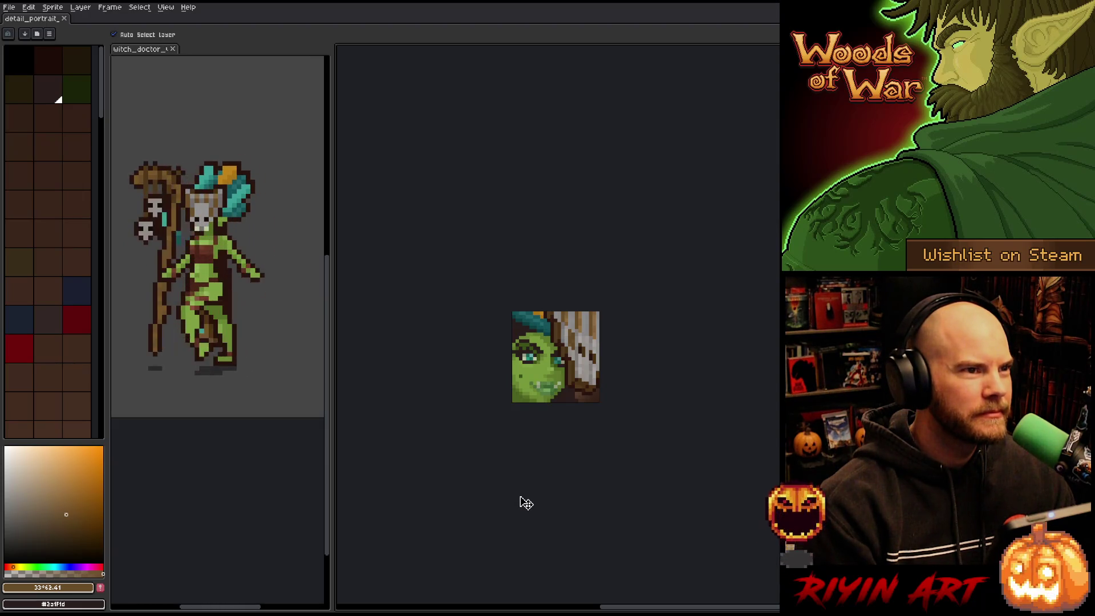
{"action": "scroll", "coordinate": [531, 401], "scroll_direction": "up", "scroll_amount": 1}
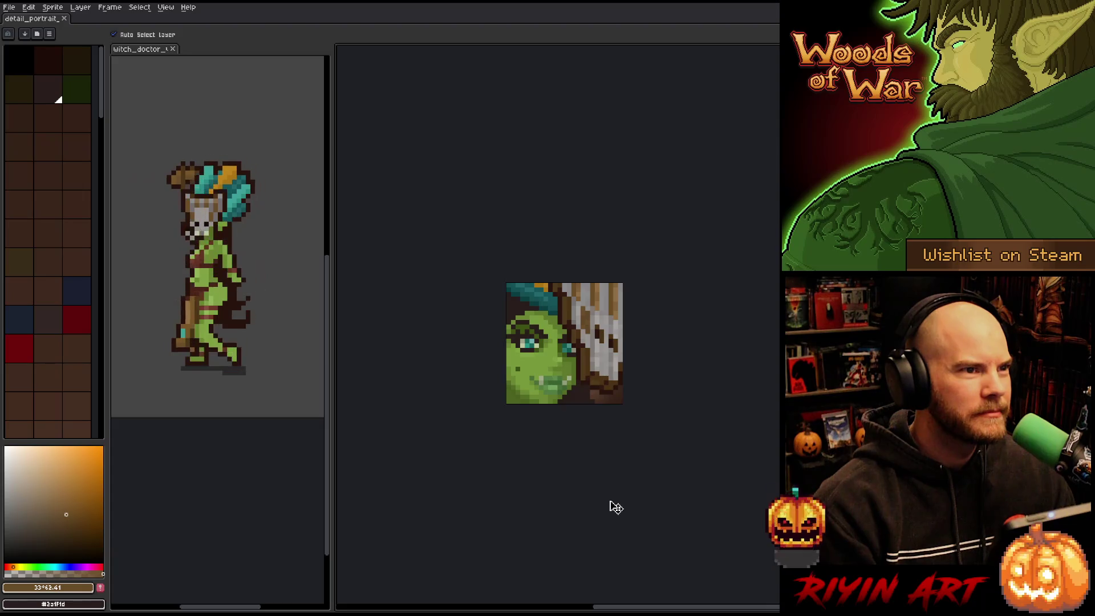
{"action": "scroll", "coordinate": [616, 507], "scroll_direction": "up", "scroll_amount": 1}
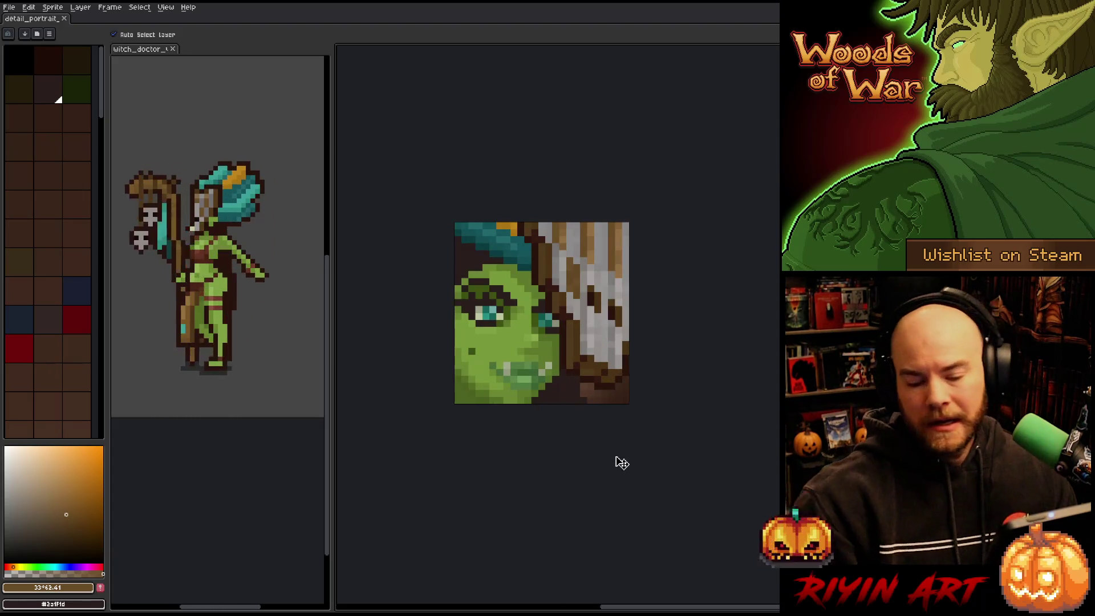